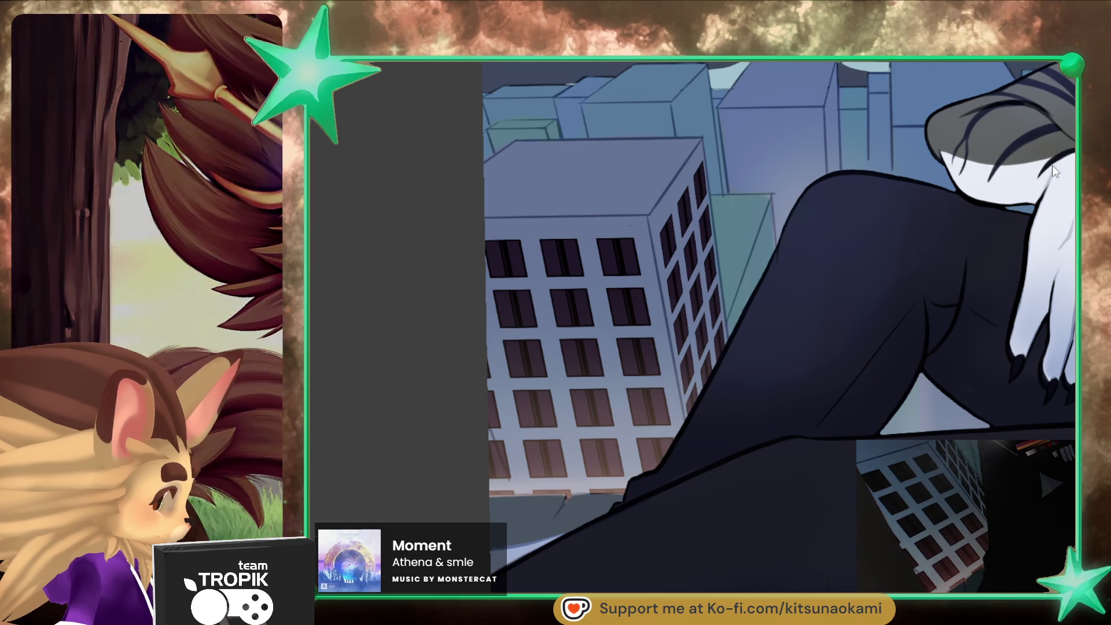
# Step: Paint the front building's windows yellow and bring back the dark pane dividers across them
pyautogui.moveTo(614, 291); pyautogui.dragTo(644, 326)
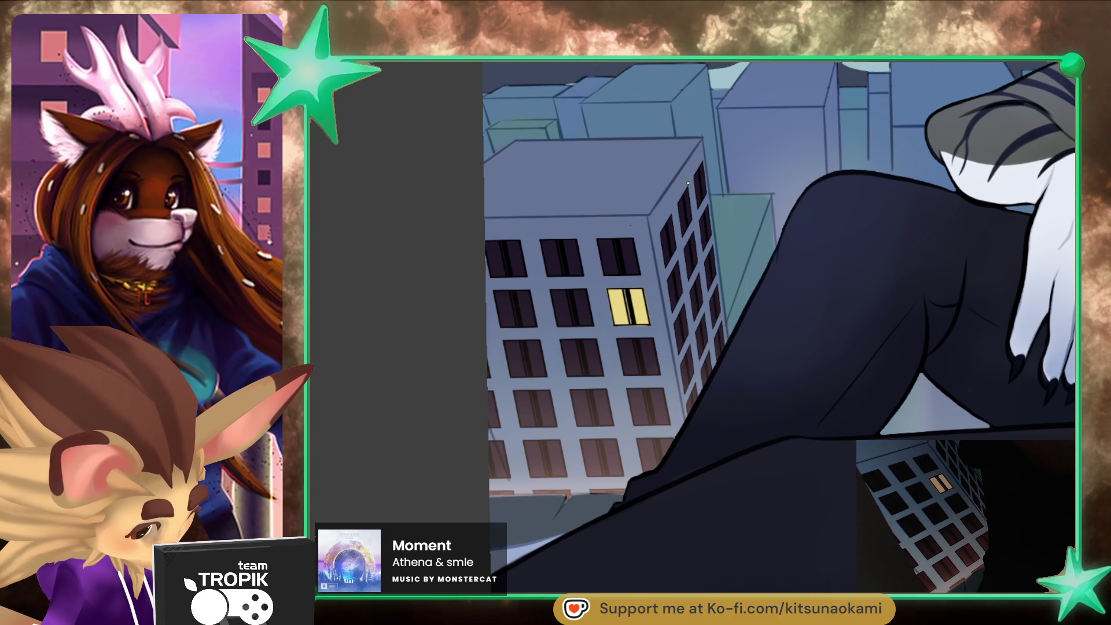
pyautogui.scroll(5, 698, 221)
pyautogui.scroll(-5, 694, 240)
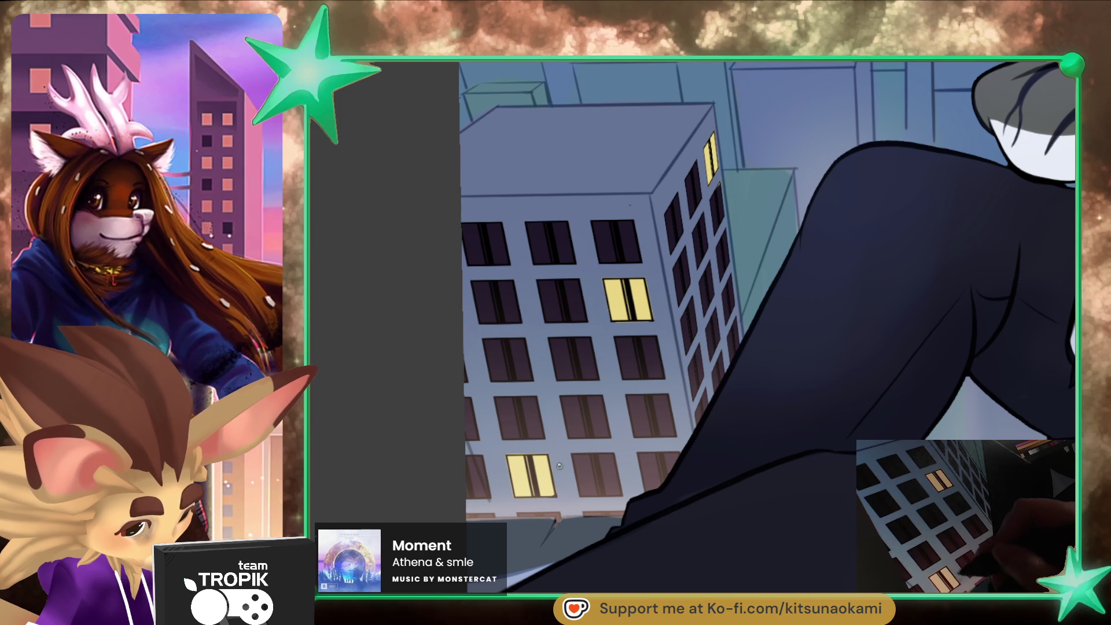
pyautogui.scroll(-3, 574, 571)
pyautogui.scroll(3, 574, 571)
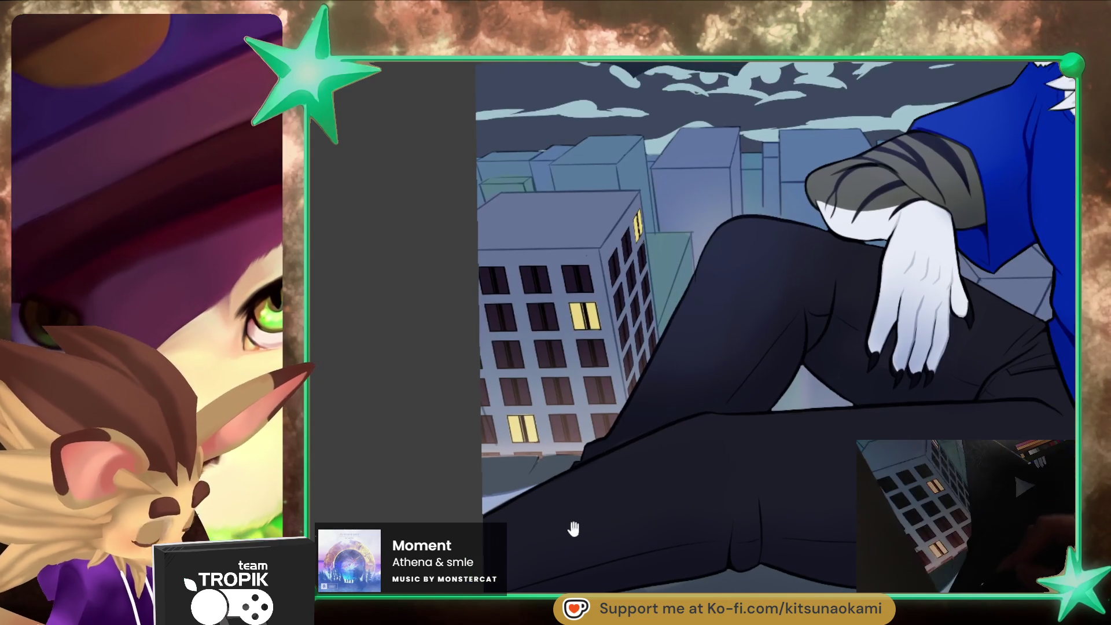
pyautogui.hotkey('ctrl', 'z')
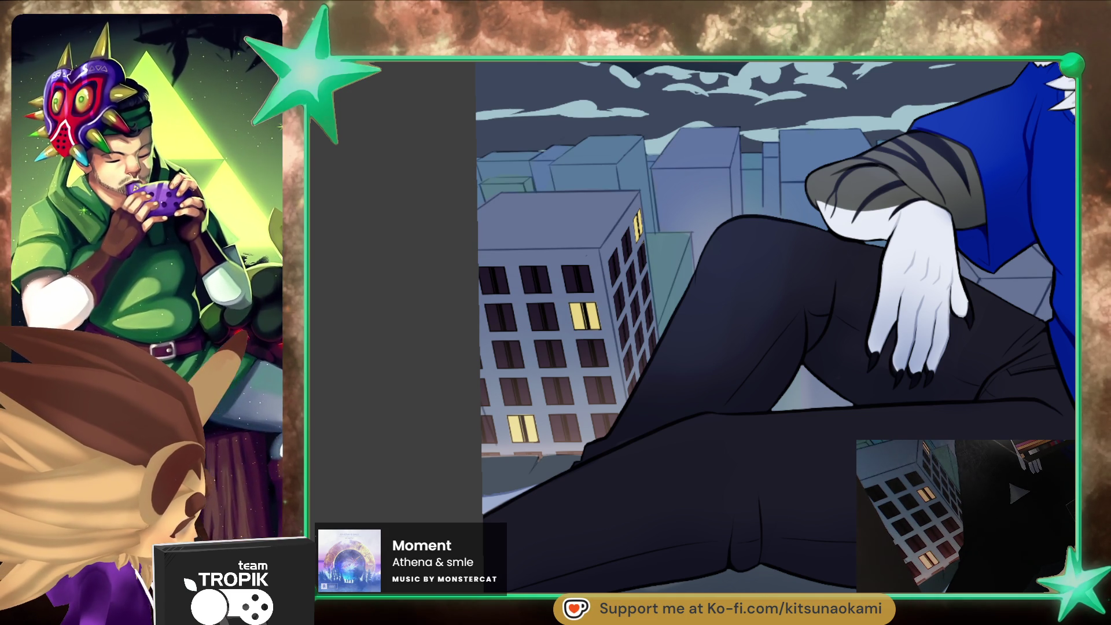
pyautogui.scroll(5, 538, 278)
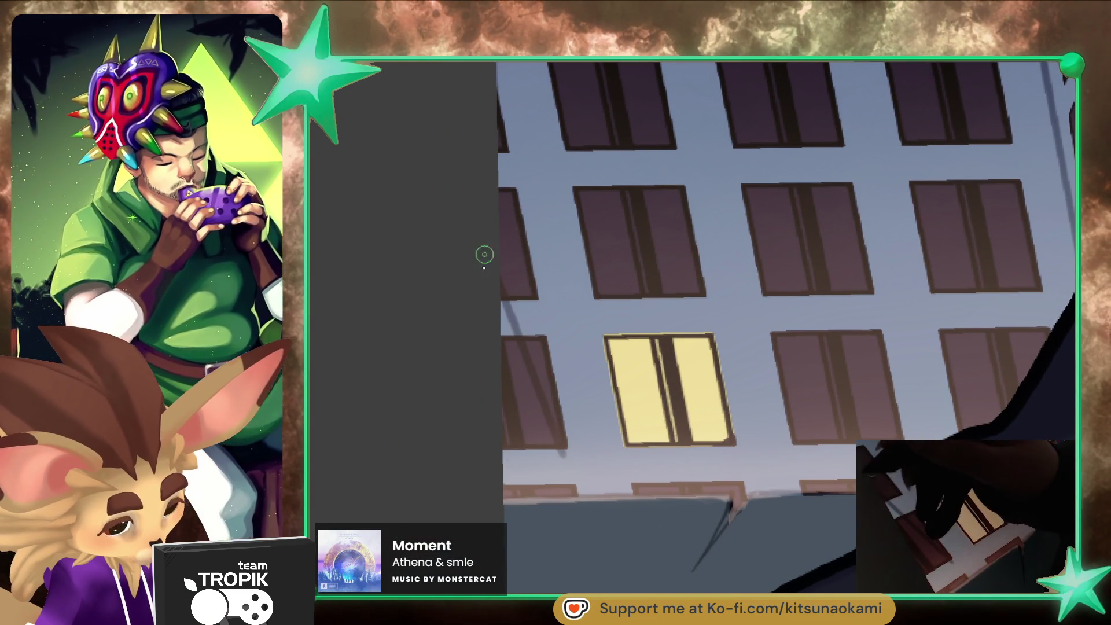
# Step: Ink a darker line along the front building's right corner edge and shrink the brush
pyautogui.hotkey('ctrl', '0')
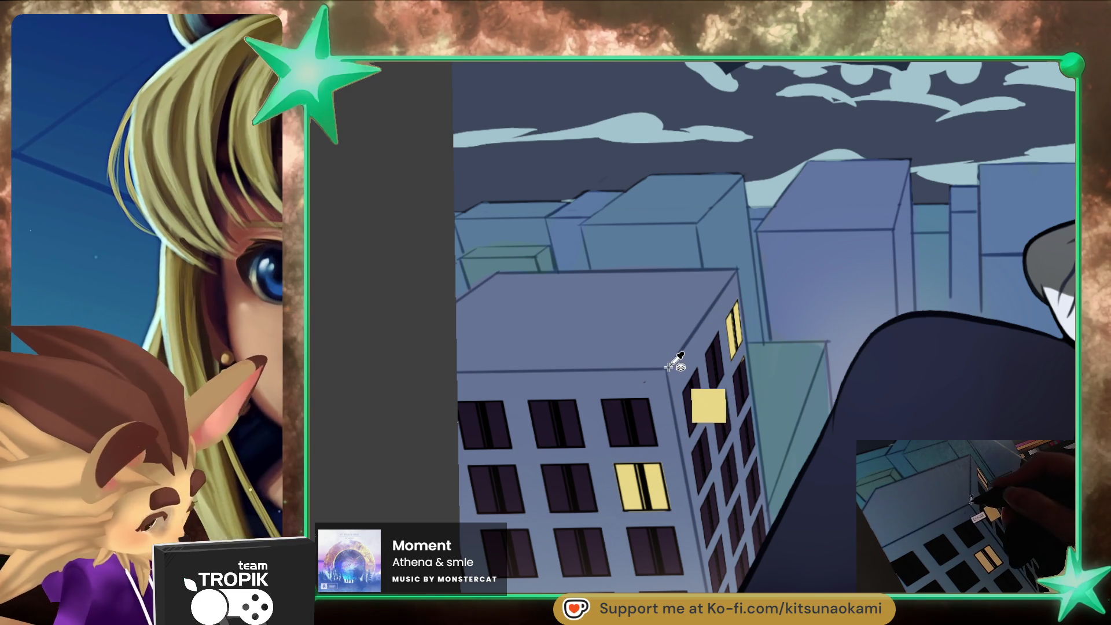
pyautogui.moveTo(798, 482); pyautogui.dragTo(585, 265)
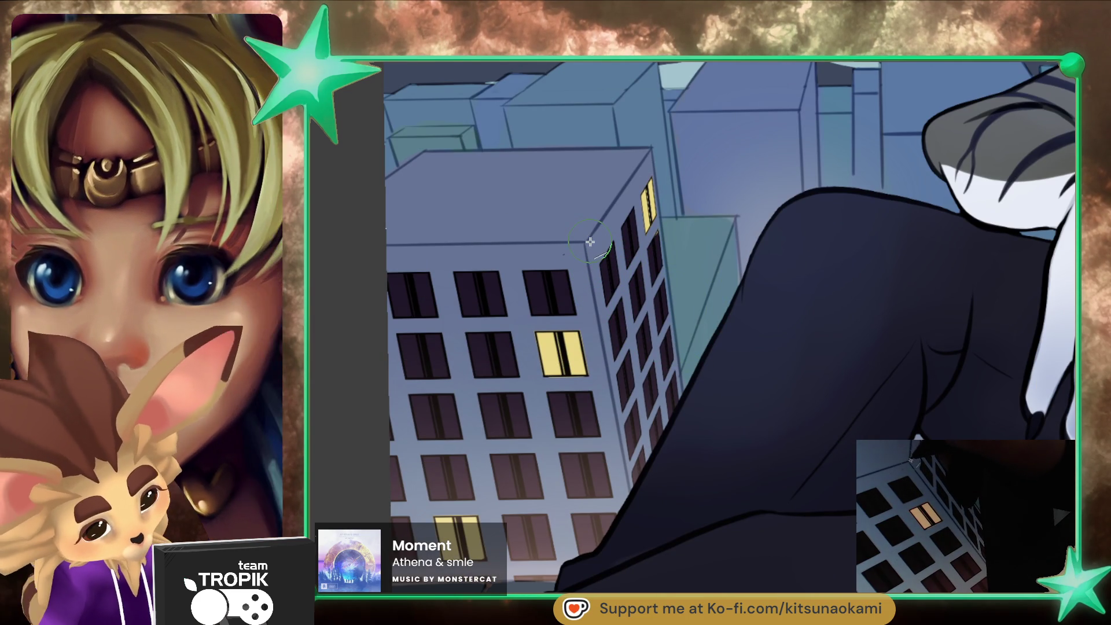
pyautogui.keyDown('shift'); pyautogui.click(633, 513); pyautogui.keyUp('shift')
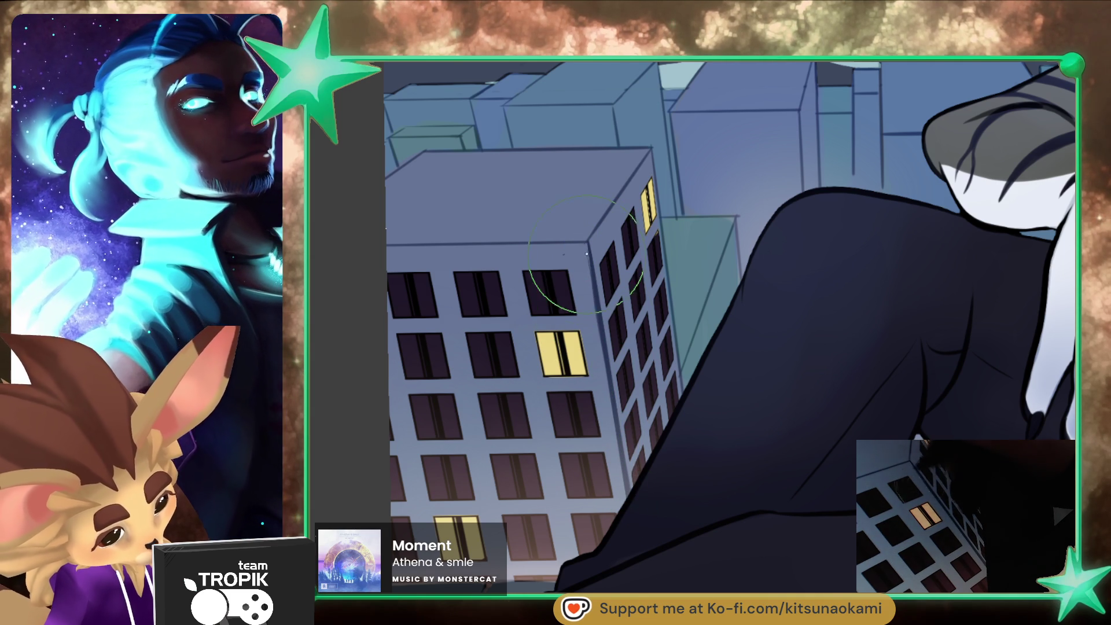
pyautogui.press('[')
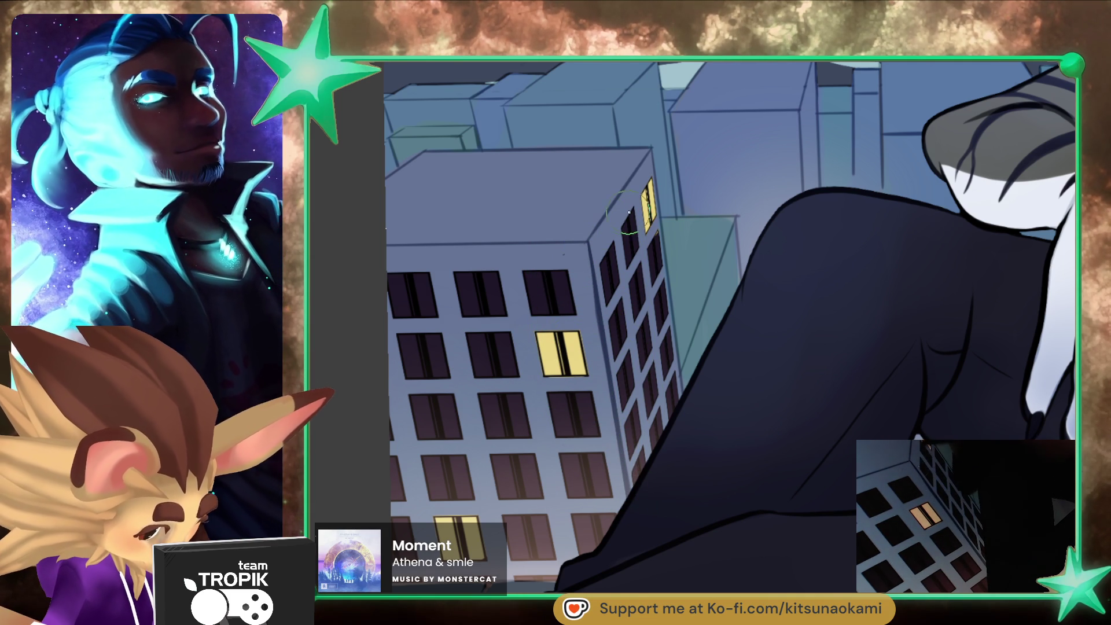
pyautogui.moveTo(610, 256); pyautogui.dragTo(748, 399)
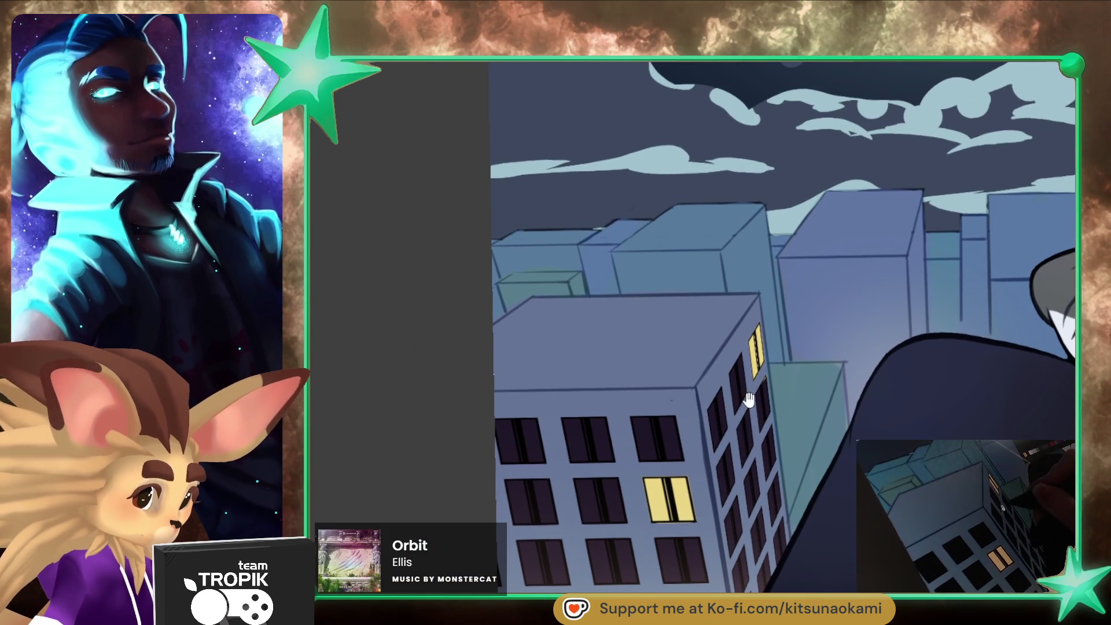
# Step: Draw straight lines down the building corner and along the rooftop edge, then reduce the brush size
pyautogui.scroll(3, 748, 399)
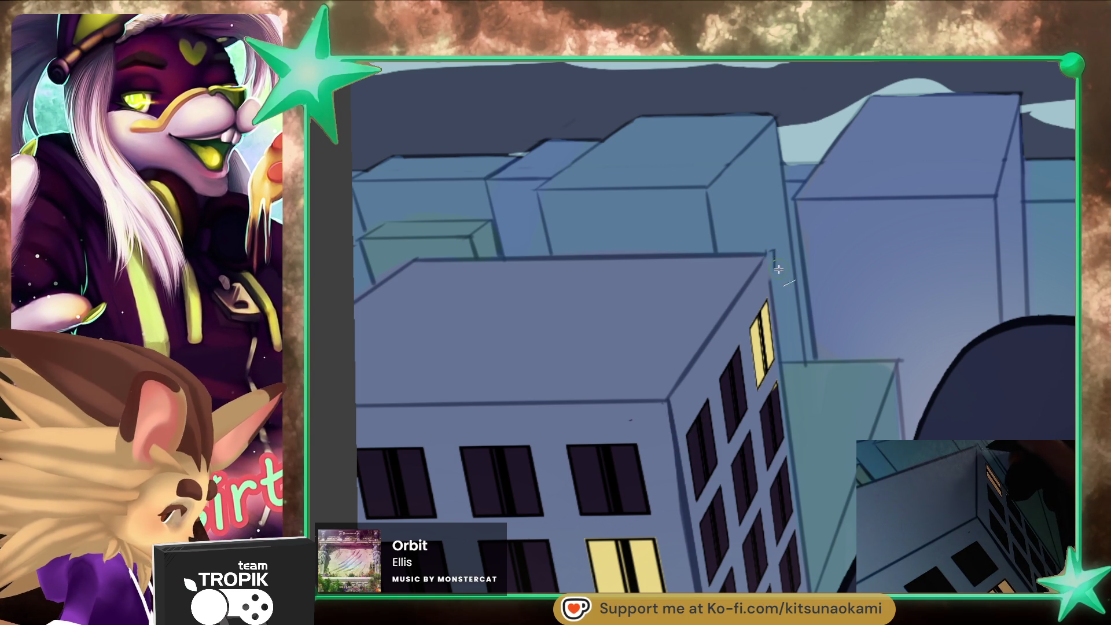
pyautogui.moveTo(775, 268)
pyautogui.mouseDown()
pyautogui.moveTo(674, 422)
pyautogui.moveTo(368, 415)
pyautogui.moveTo(331, 434)
pyautogui.mouseUp()
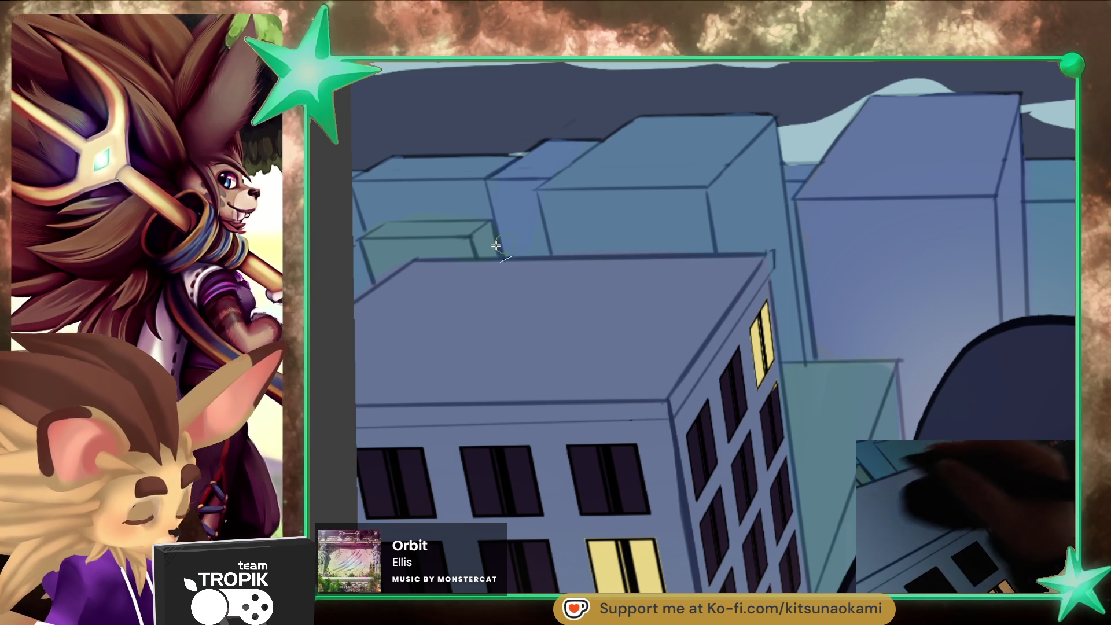
pyautogui.moveTo(472, 253); pyautogui.dragTo(773, 249)
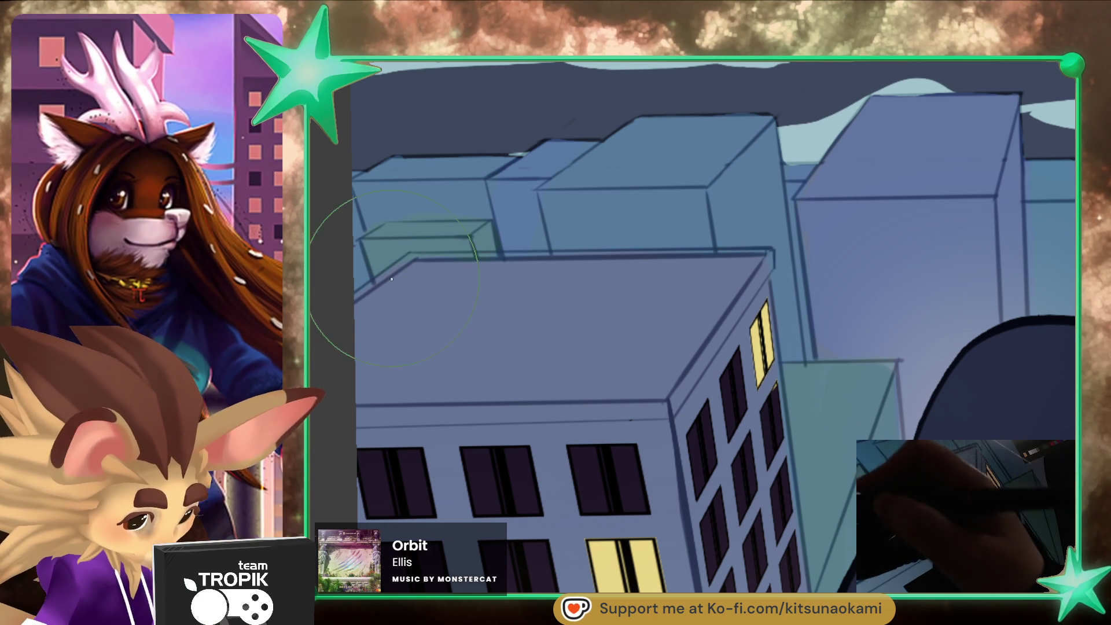
pyautogui.press('[')
pyautogui.press('[')
pyautogui.press('[')
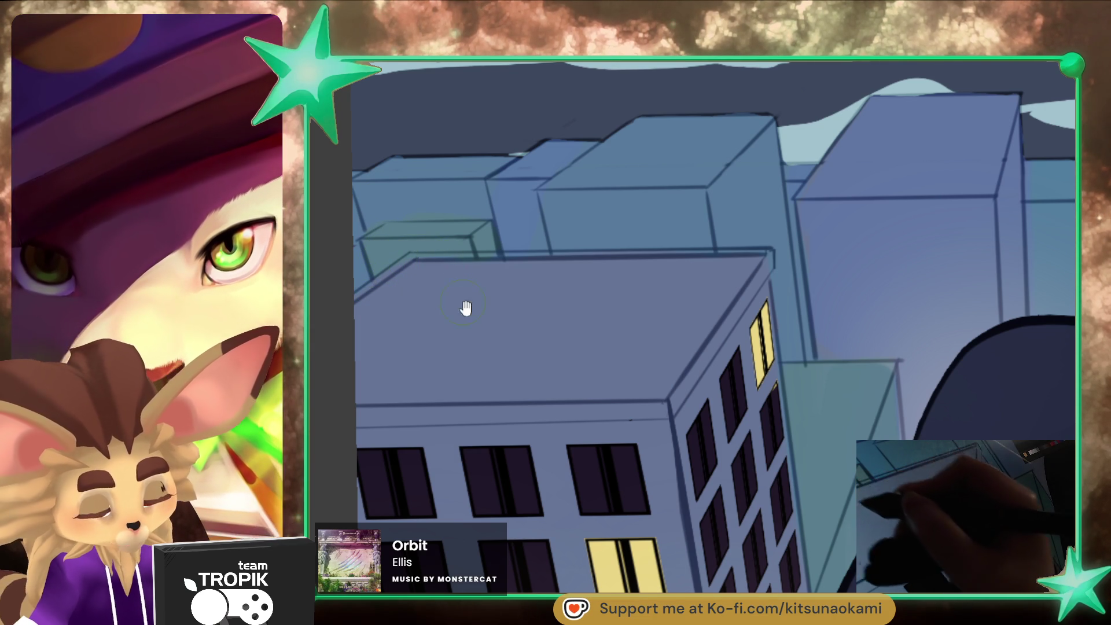
pyautogui.moveTo(490, 346)
pyautogui.mouseDown()
pyautogui.moveTo(527, 429)
pyautogui.moveTo(533, 409)
pyautogui.mouseUp()
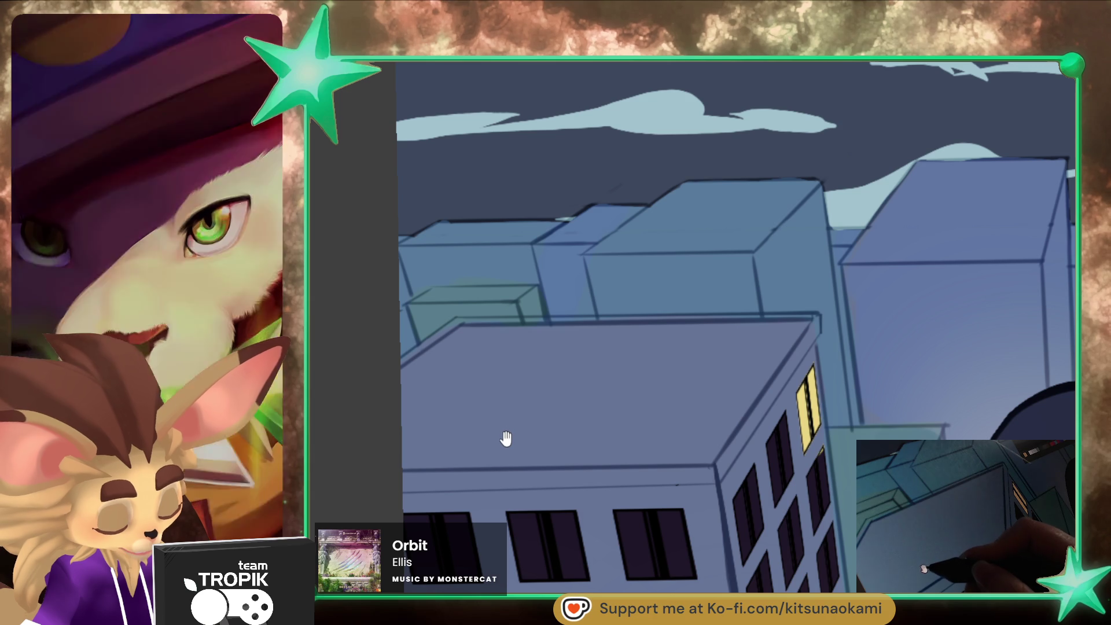
# Step: On a rotated canvas, ink the front, lower and upper-left roof edges darker, then straighten the view
pyautogui.press('4')
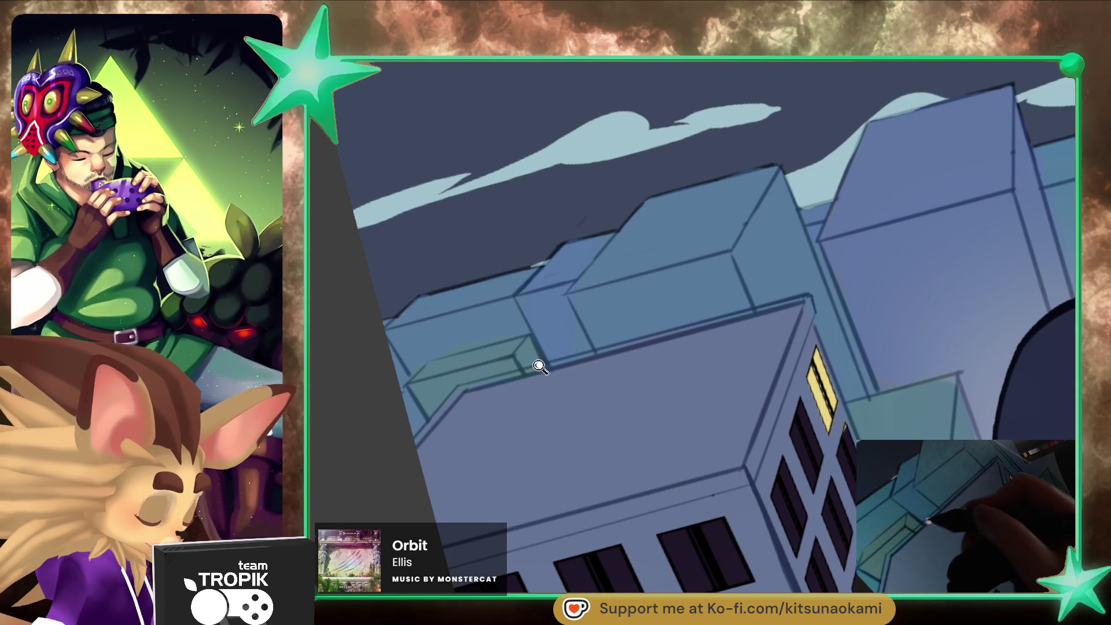
pyautogui.press('4')
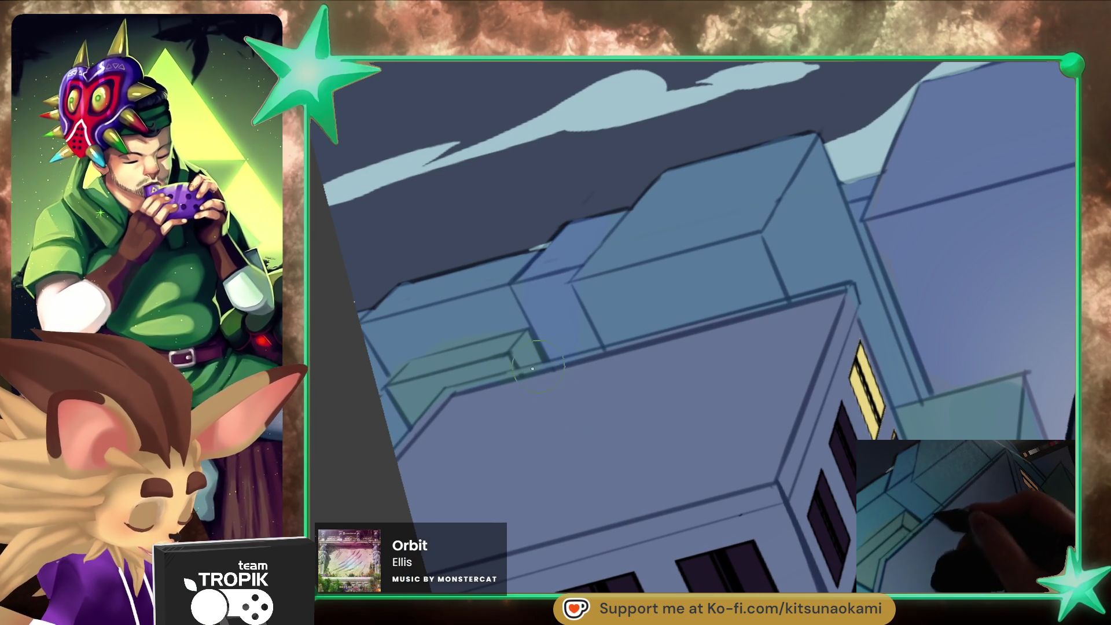
pyautogui.press('6')
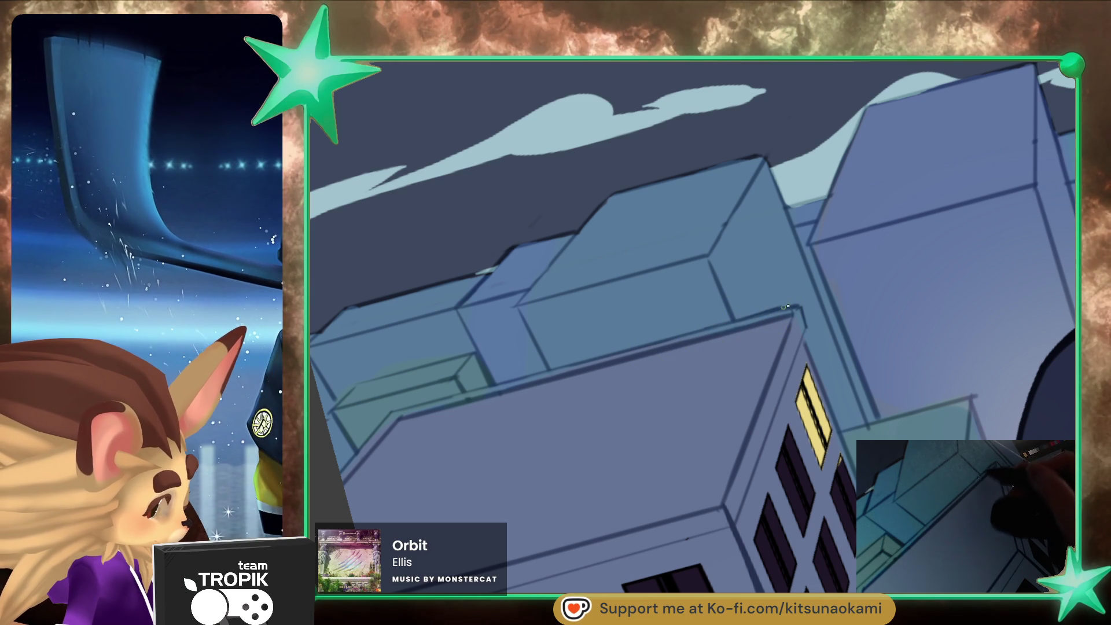
pyautogui.scroll(-4, 790, 457)
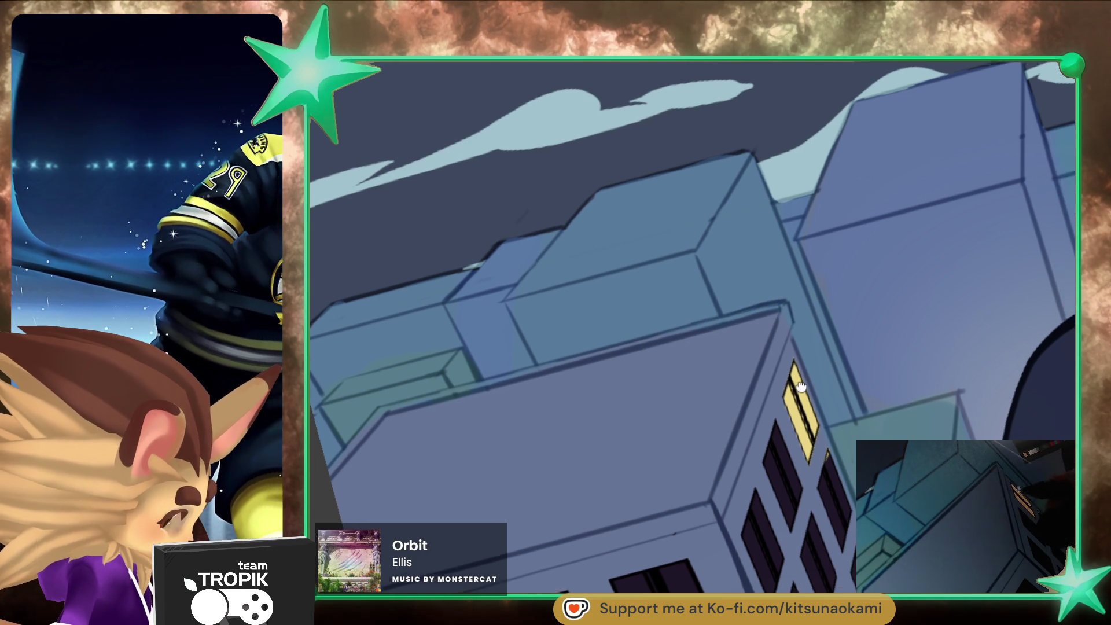
pyautogui.moveTo(790, 457); pyautogui.dragTo(794, 445)
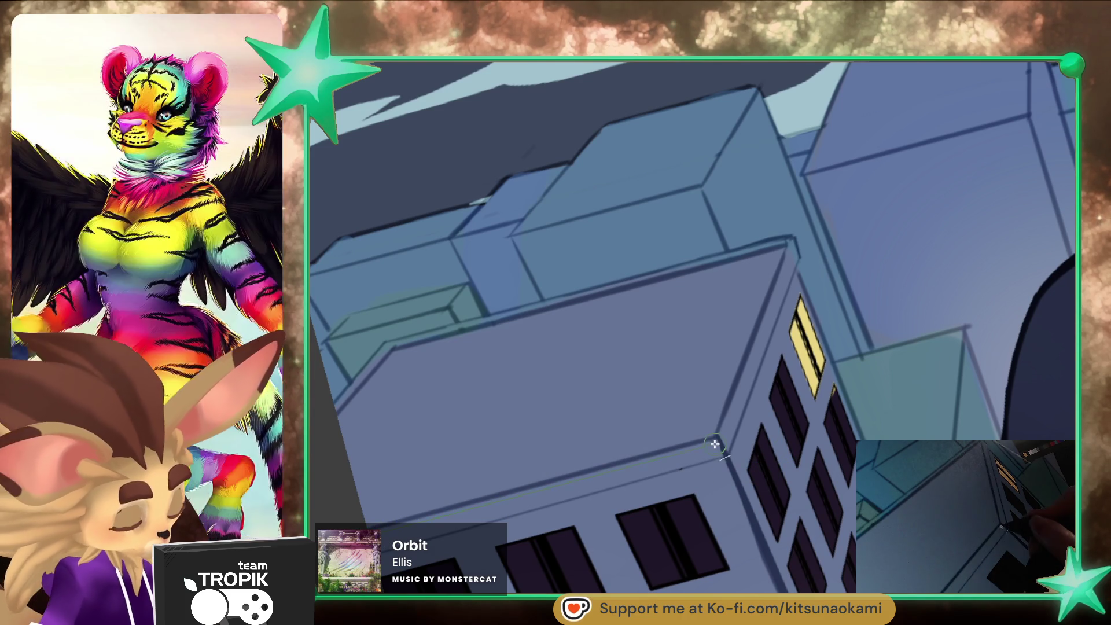
pyautogui.moveTo(422, 514); pyautogui.dragTo(720, 440)
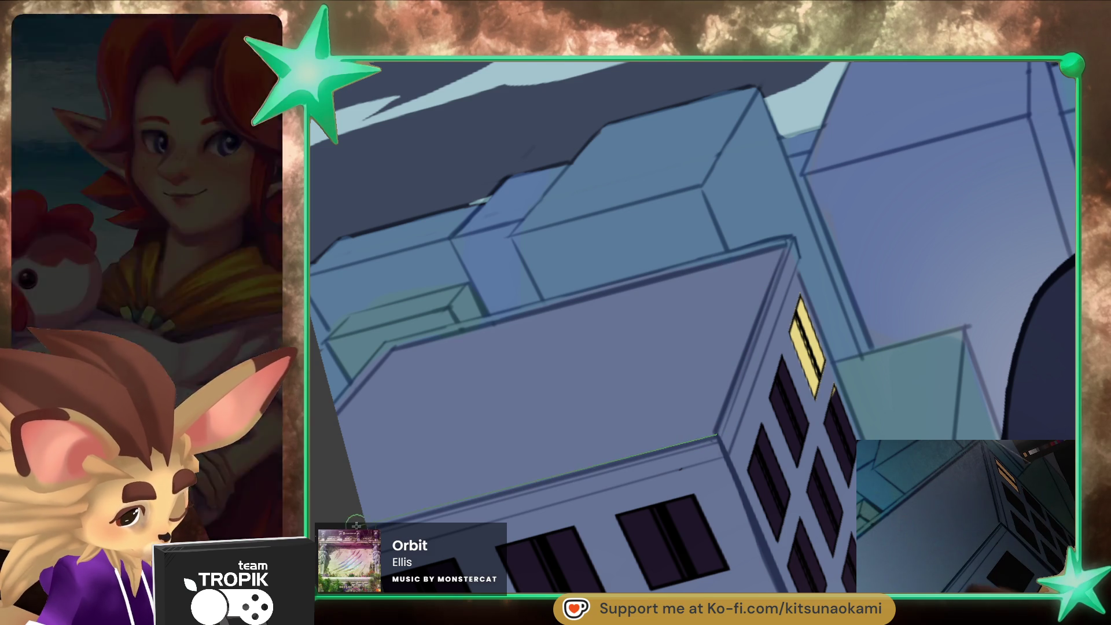
pyautogui.moveTo(715, 435); pyautogui.dragTo(356, 526)
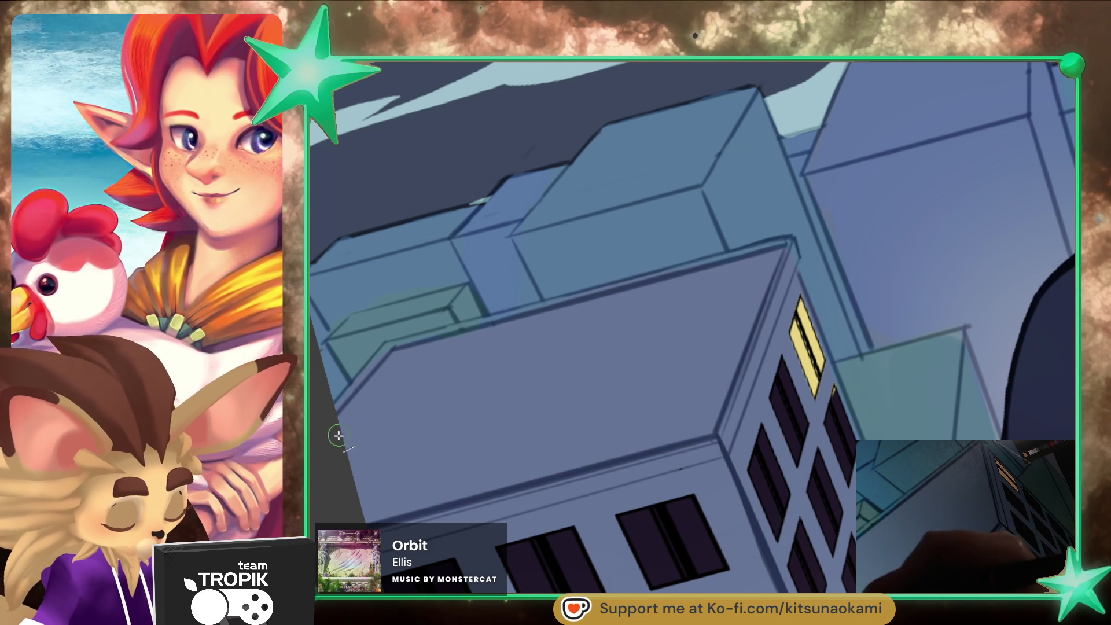
pyautogui.moveTo(338, 434)
pyautogui.mouseDown()
pyautogui.moveTo(405, 356)
pyautogui.moveTo(451, 362)
pyautogui.moveTo(770, 262)
pyautogui.mouseUp()
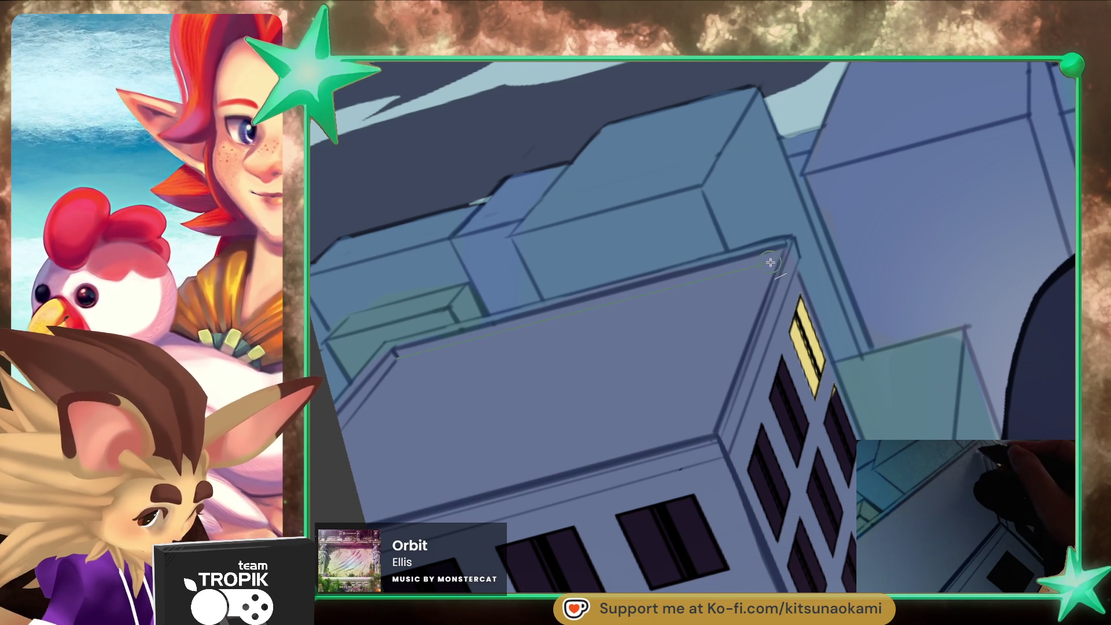
pyautogui.hotkey('ctrl', '0')
pyautogui.moveTo(735, 553)
pyautogui.mouseDown()
pyautogui.moveTo(767, 556)
pyautogui.moveTo(776, 322)
pyautogui.moveTo(814, 373)
pyautogui.moveTo(776, 486)
pyautogui.moveTo(797, 455)
pyautogui.moveTo(776, 459)
pyautogui.moveTo(756, 528)
pyautogui.moveTo(726, 471)
pyautogui.moveTo(739, 419)
pyautogui.moveTo(747, 457)
pyautogui.moveTo(762, 449)
pyautogui.moveTo(755, 436)
pyautogui.mouseUp()
# Step: Zoom in and move the view down over the front and teal buildings
pyautogui.click(735, 439)
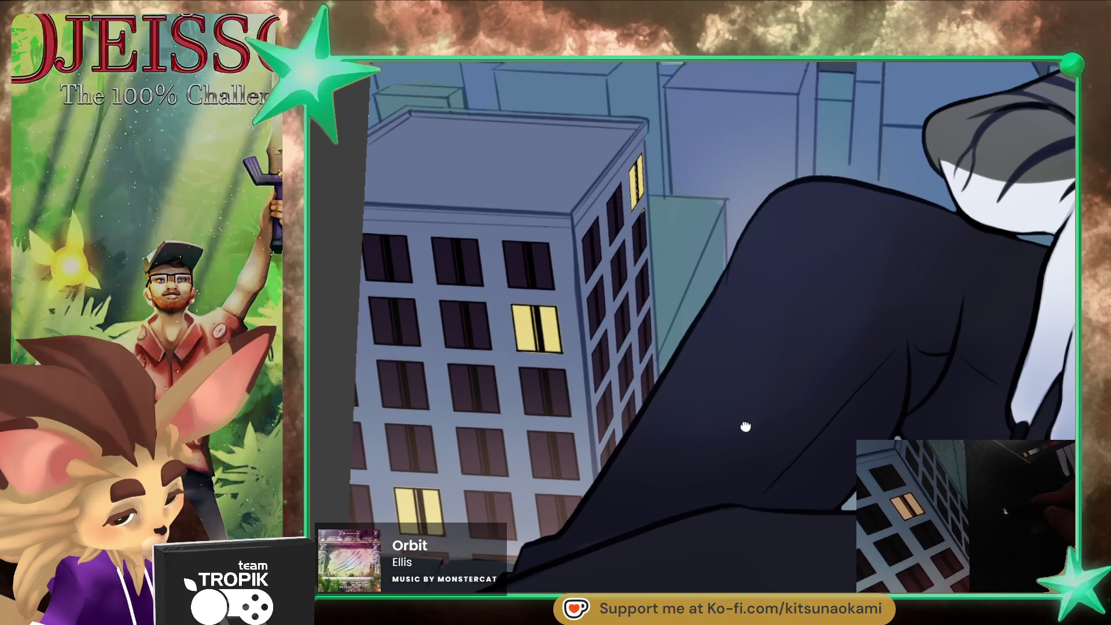
pyautogui.moveTo(744, 427); pyautogui.dragTo(740, 453)
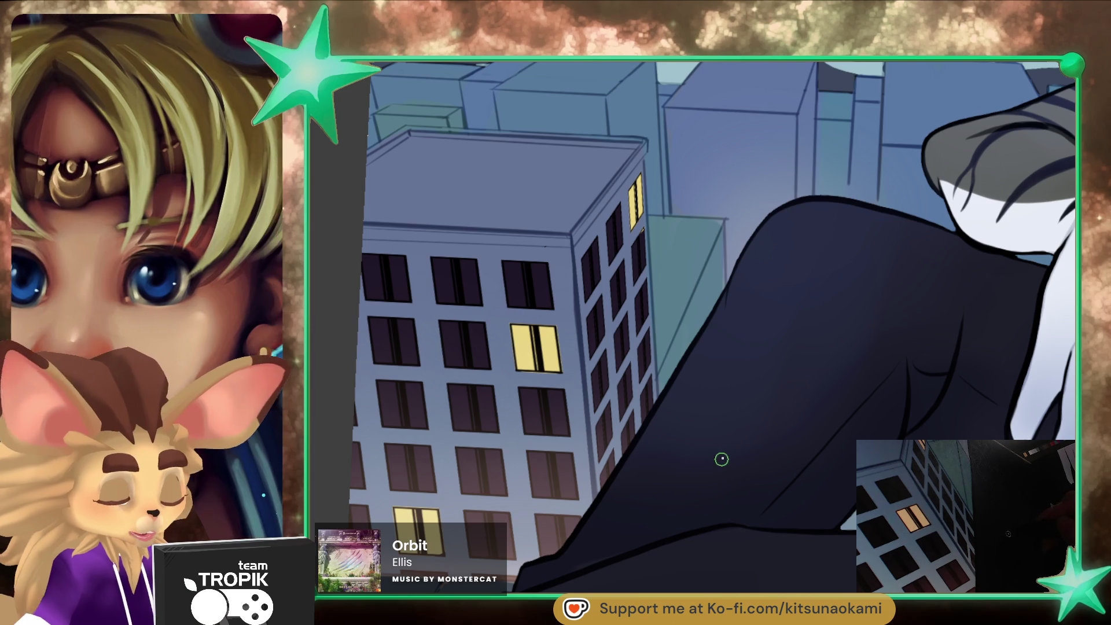
pyautogui.scroll(5, 722, 459)
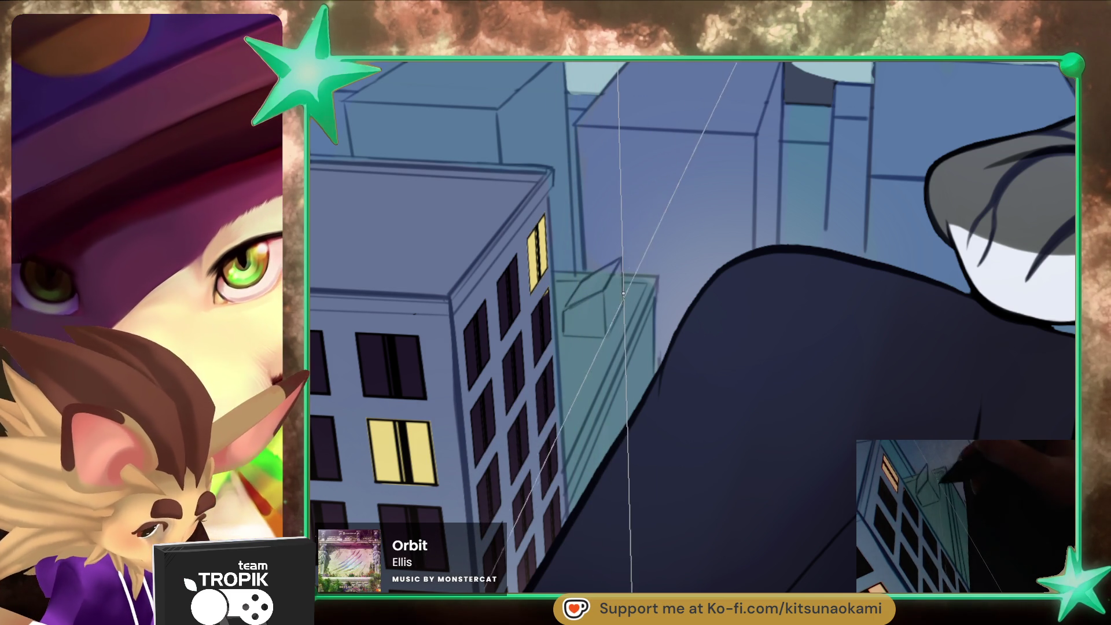
pyautogui.scroll(-5, 633, 459)
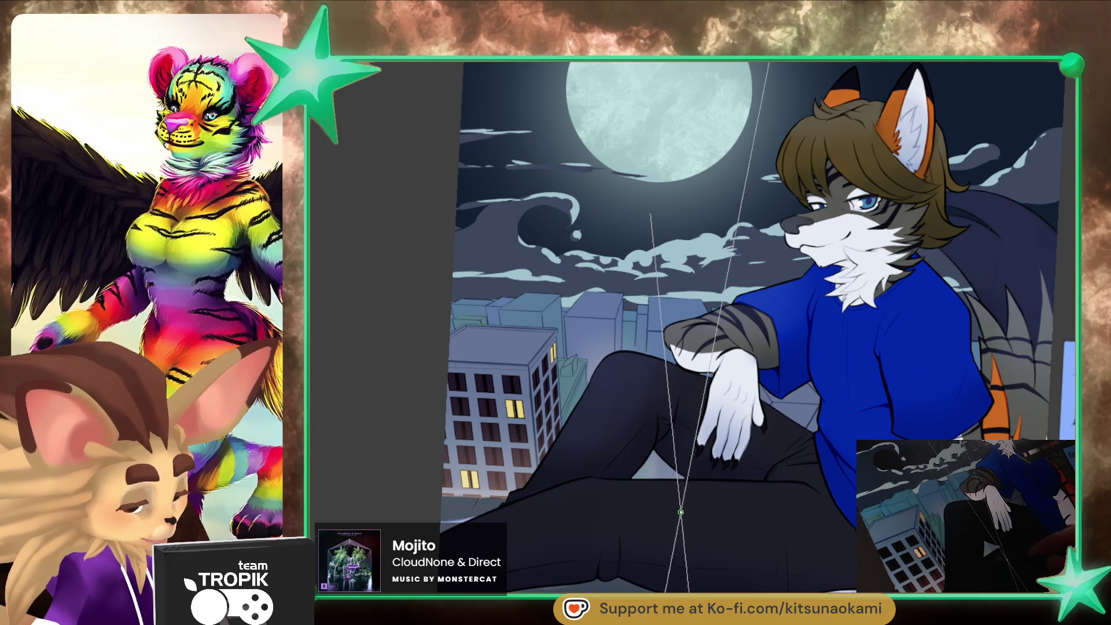
pyautogui.moveTo(681, 525)
pyautogui.mouseDown()
pyautogui.moveTo(749, 529)
pyautogui.moveTo(652, 427)
pyautogui.mouseUp()
pyautogui.scroll(10, 652, 427)
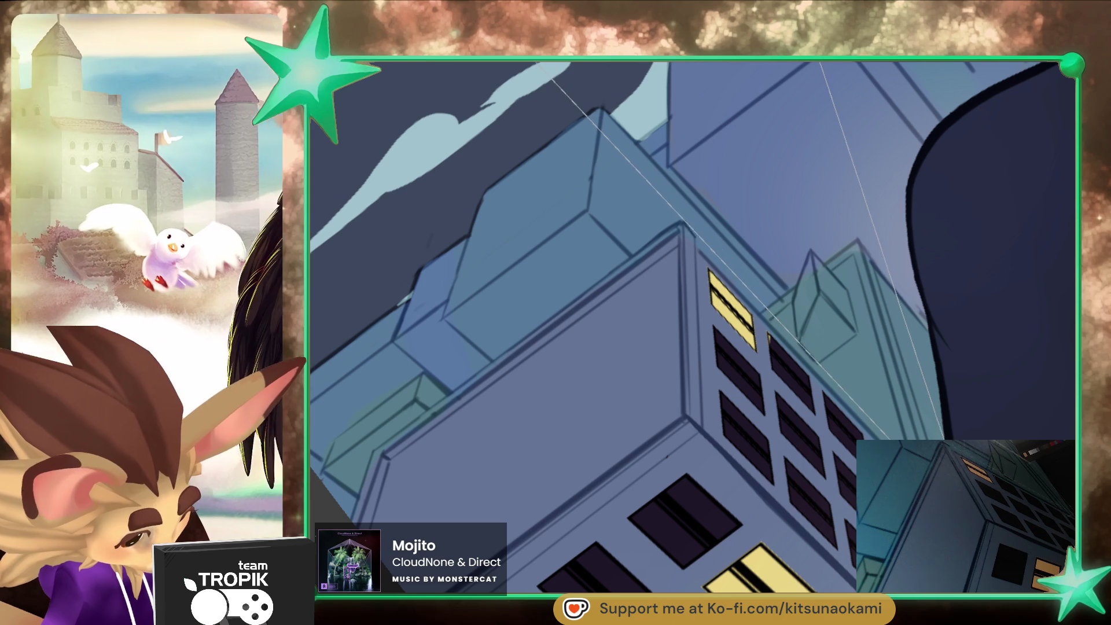
pyautogui.scroll(-6, 555, 469)
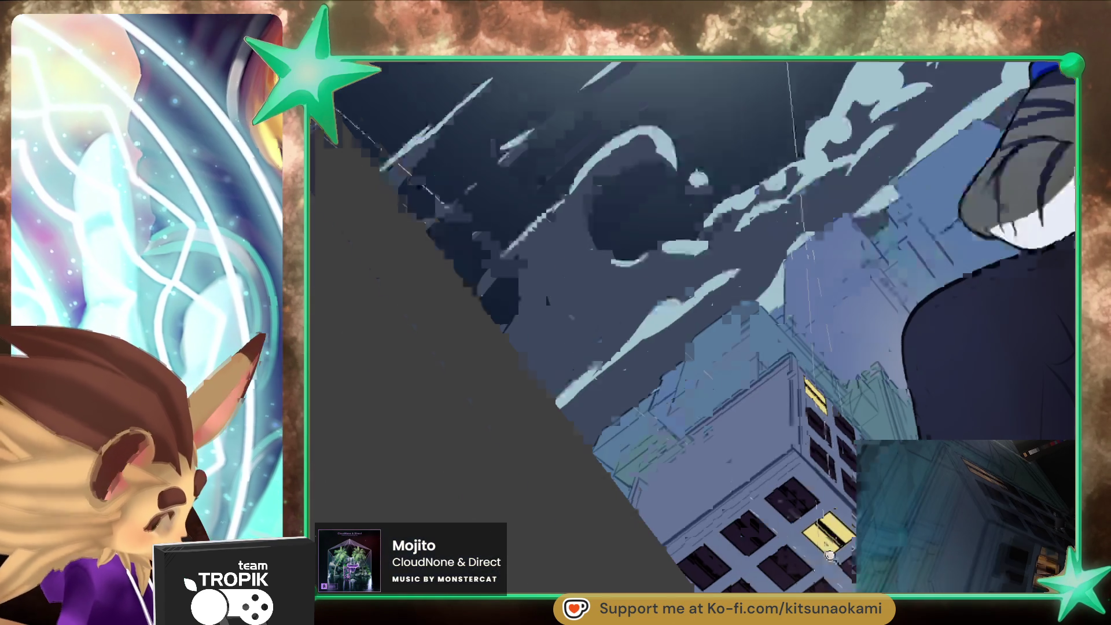
pyautogui.scroll(8, 665, 405)
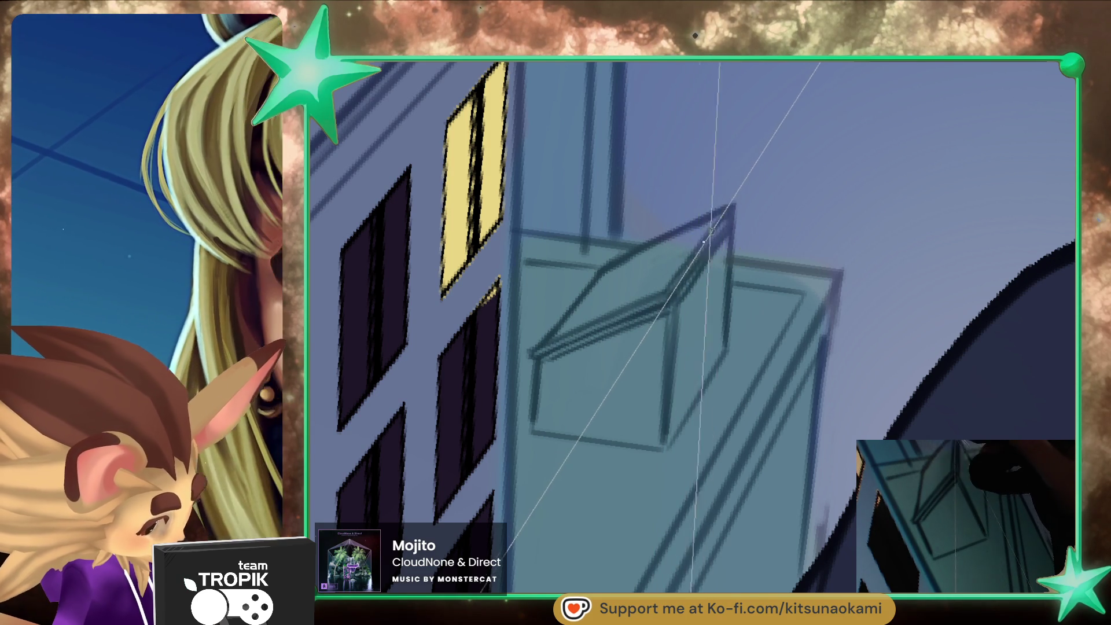
pyautogui.moveTo(746, 308)
pyautogui.mouseDown()
pyautogui.moveTo(669, 446)
pyautogui.moveTo(672, 503)
pyautogui.moveTo(702, 543)
pyautogui.moveTo(741, 463)
pyautogui.mouseUp()
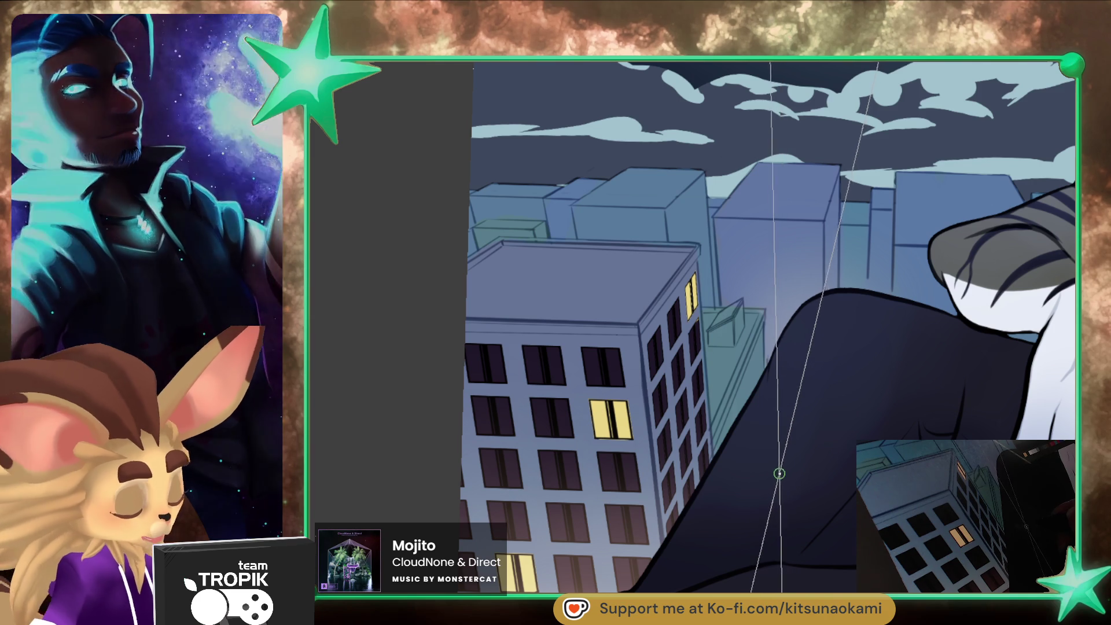
pyautogui.scroll(3, 723, 494)
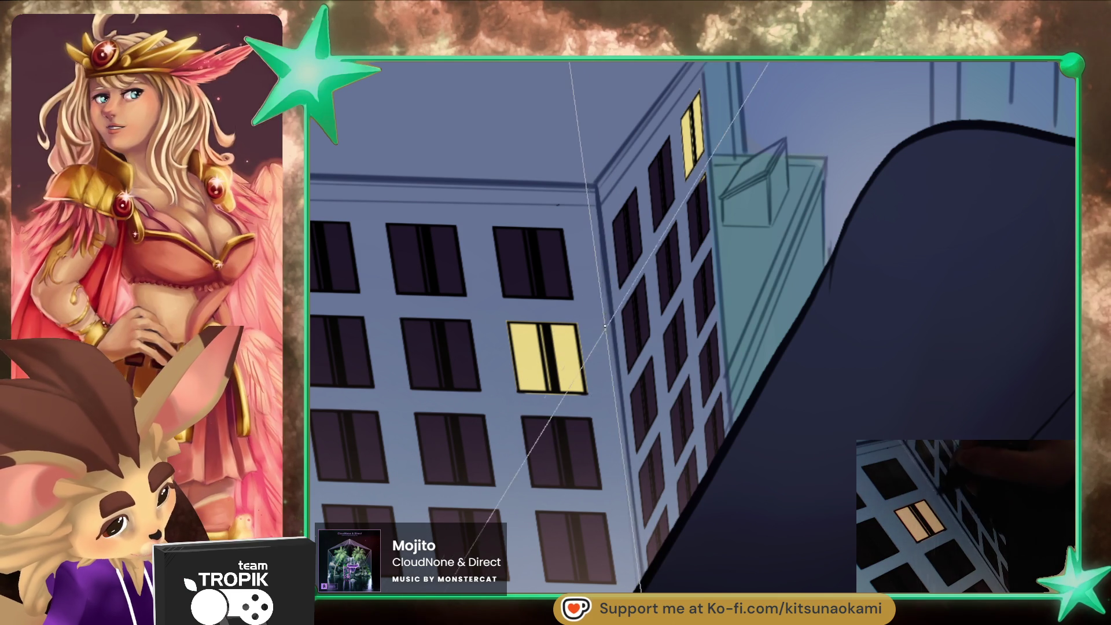
pyautogui.scroll(-1, 699, 449)
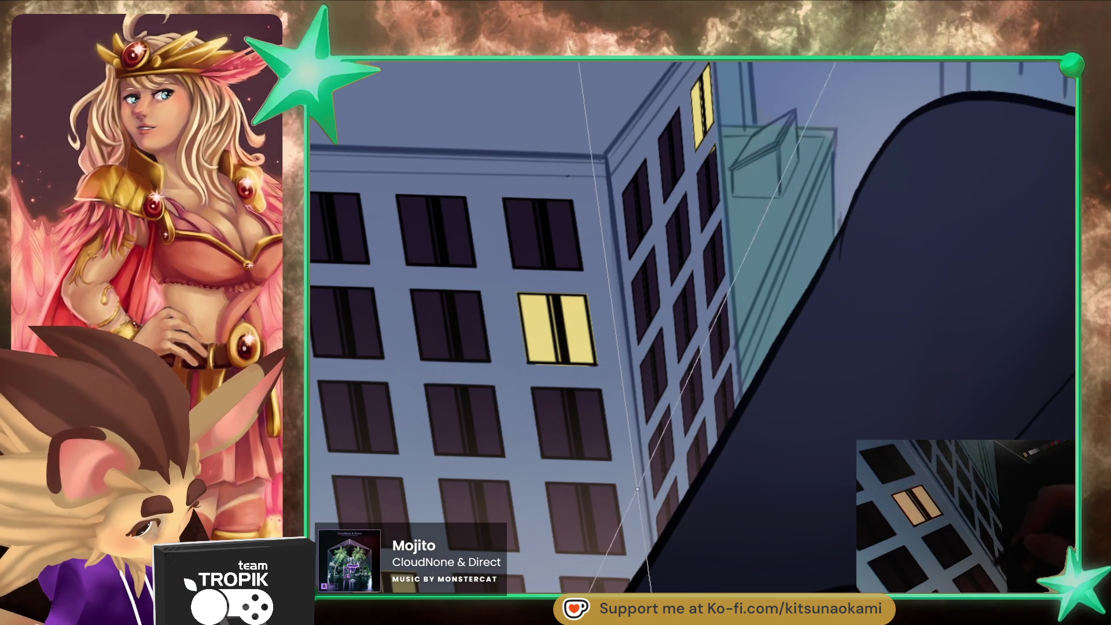
pyautogui.moveTo(739, 471); pyautogui.dragTo(703, 548)
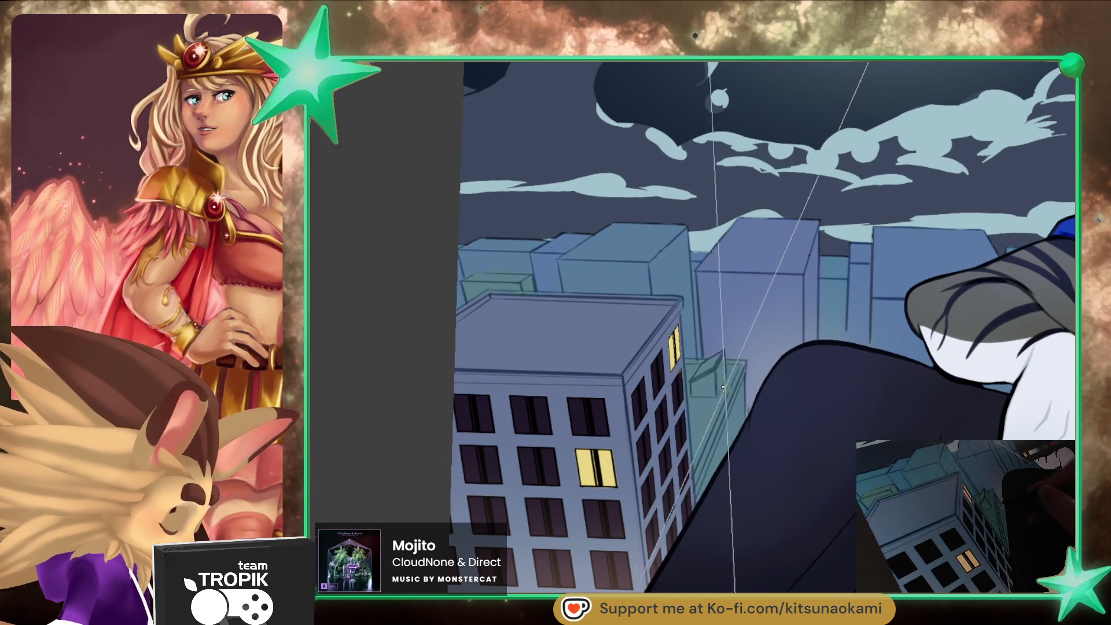
pyautogui.scroll(3, 735, 388)
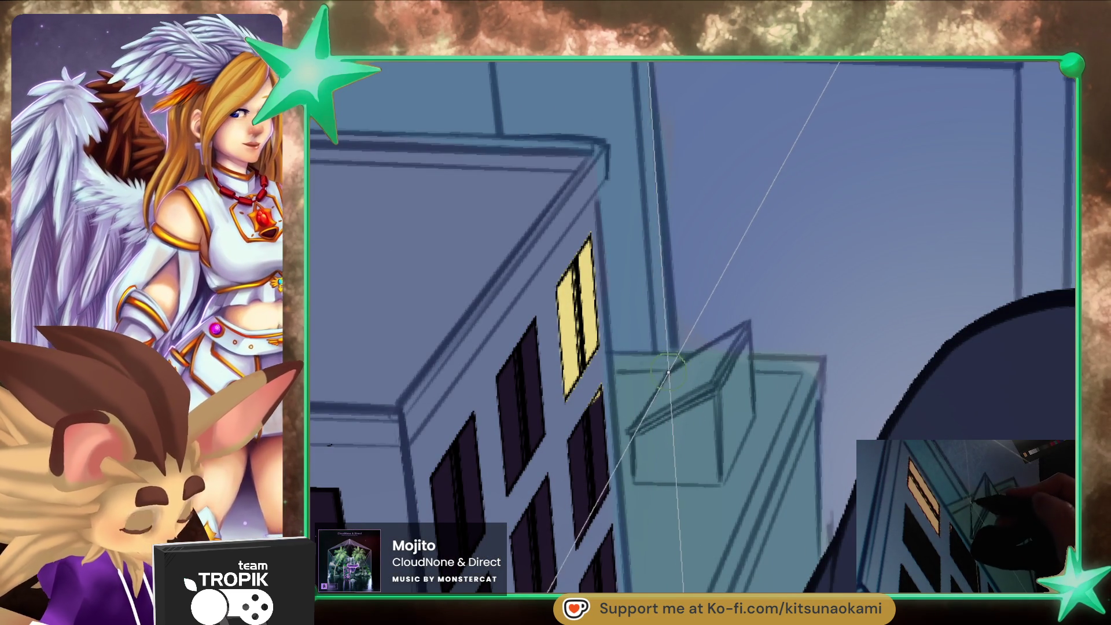
pyautogui.moveTo(667, 397); pyautogui.dragTo(645, 399)
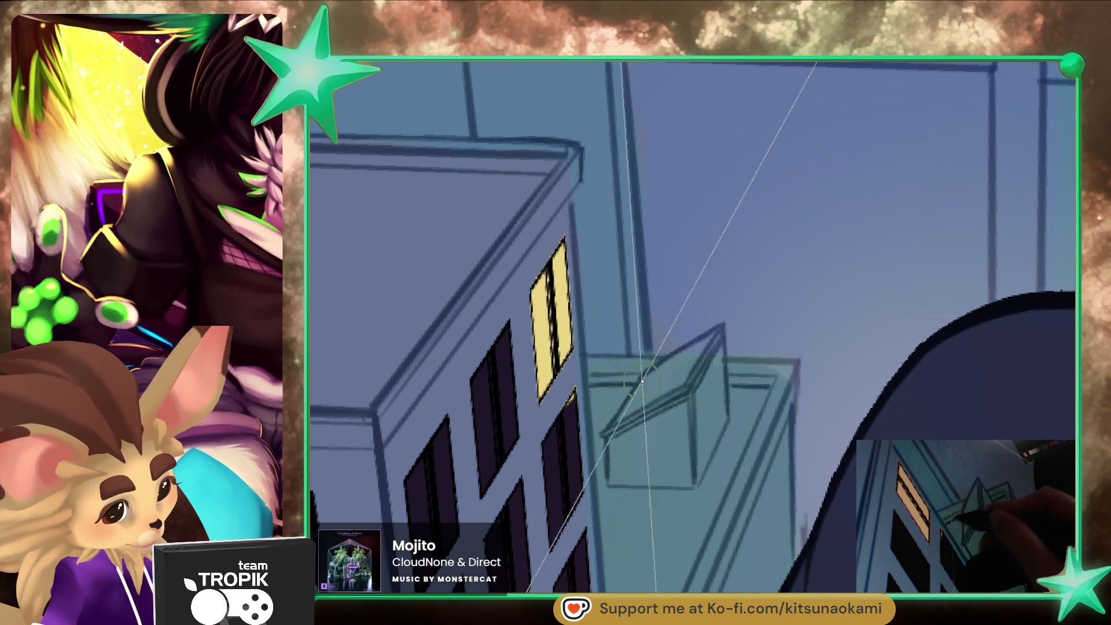
pyautogui.scroll(-3, 643, 381)
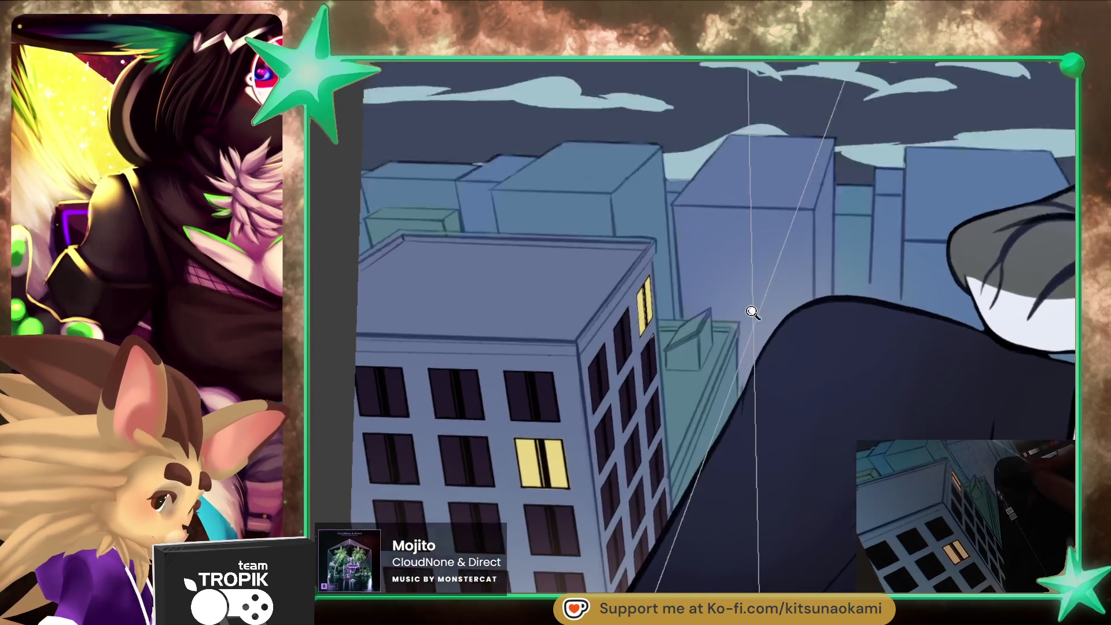
pyautogui.scroll(3, 752, 313)
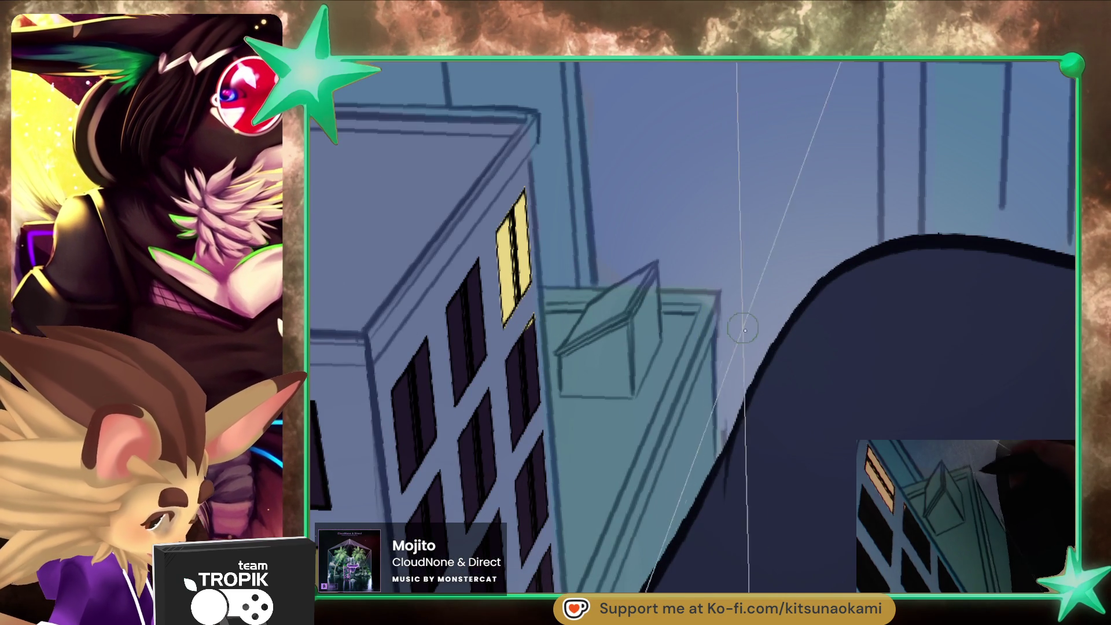
pyautogui.scroll(-3, 745, 330)
pyautogui.scroll(3, 738, 502)
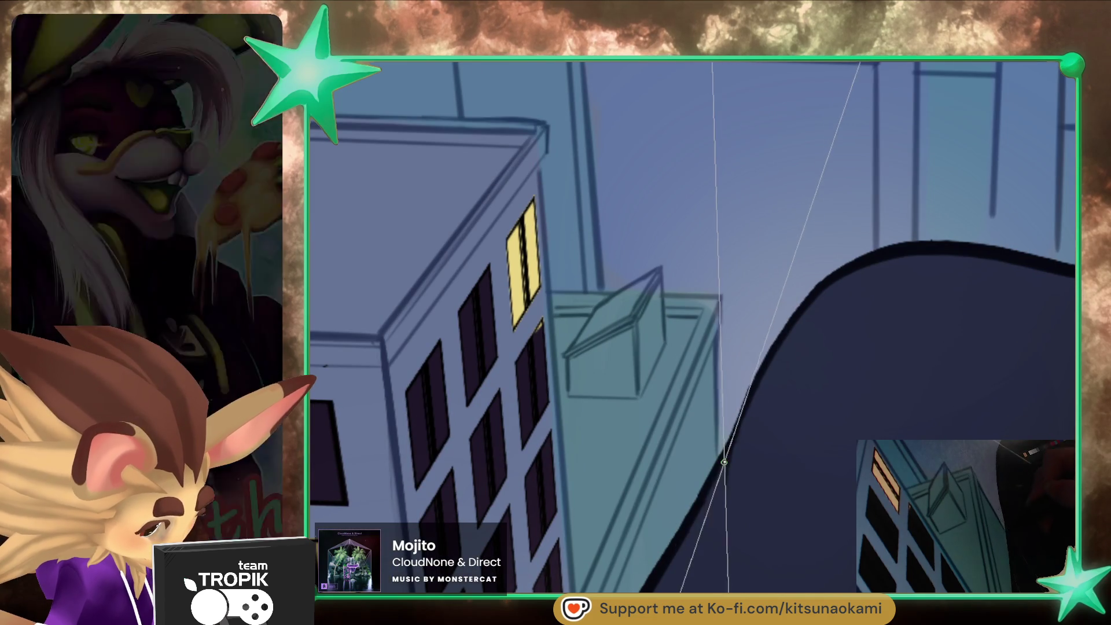
pyautogui.scroll(-5, 724, 462)
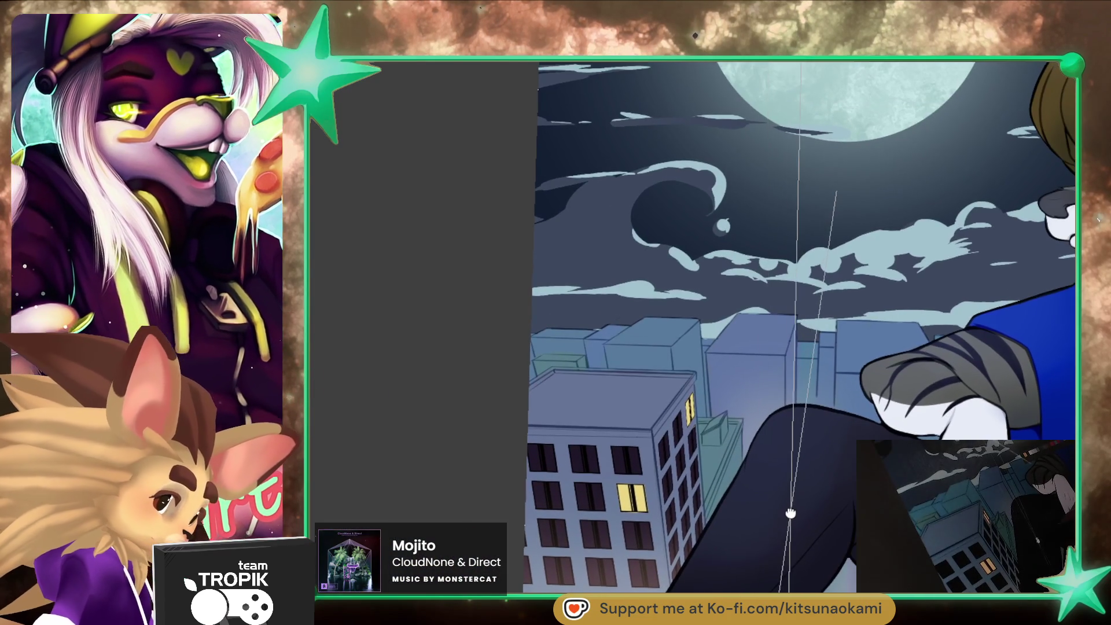
pyautogui.moveTo(790, 513); pyautogui.dragTo(787, 503)
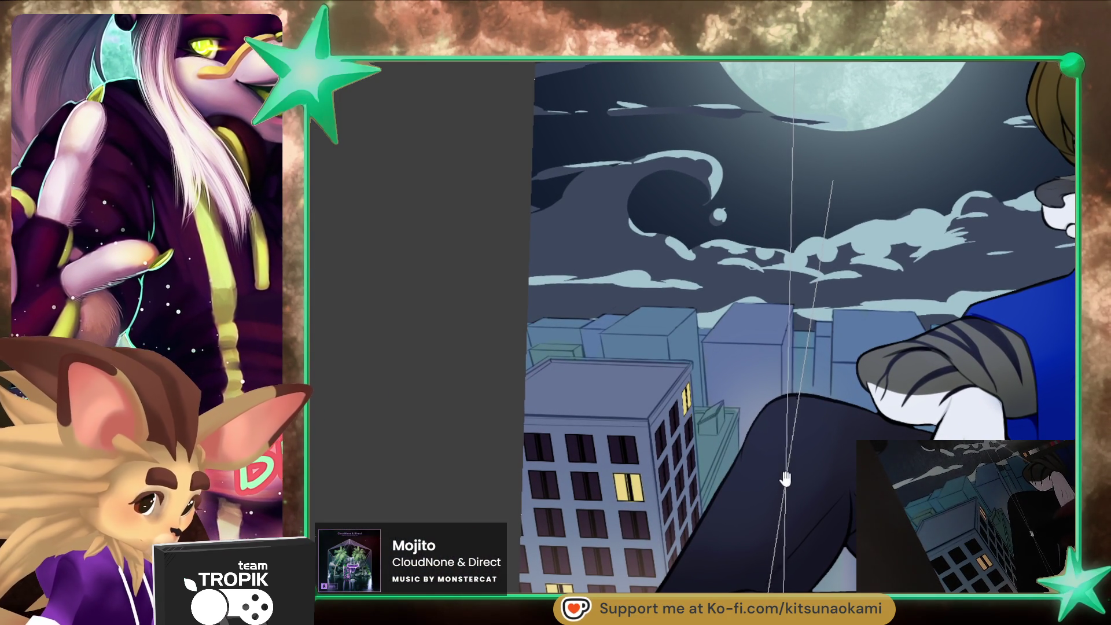
pyautogui.moveTo(783, 483)
pyautogui.mouseDown()
pyautogui.moveTo(796, 500)
pyautogui.moveTo(753, 377)
pyautogui.mouseUp()
pyautogui.scroll(-5, 796, 500)
pyautogui.scroll(5, 809, 516)
pyautogui.click(753, 376)
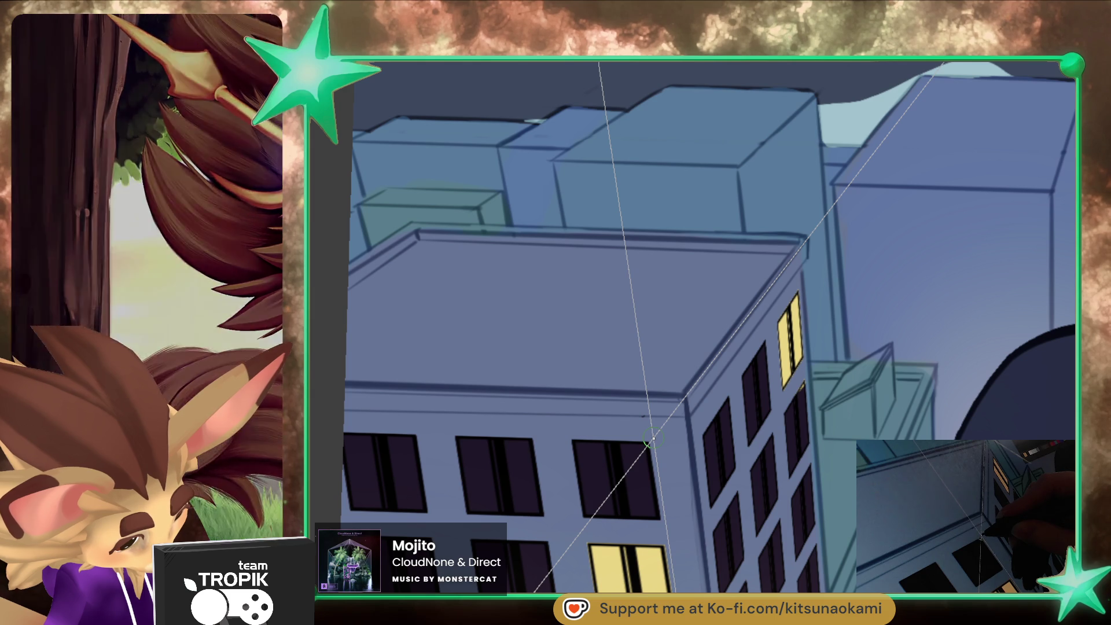
pyautogui.moveTo(775, 443); pyautogui.dragTo(774, 465)
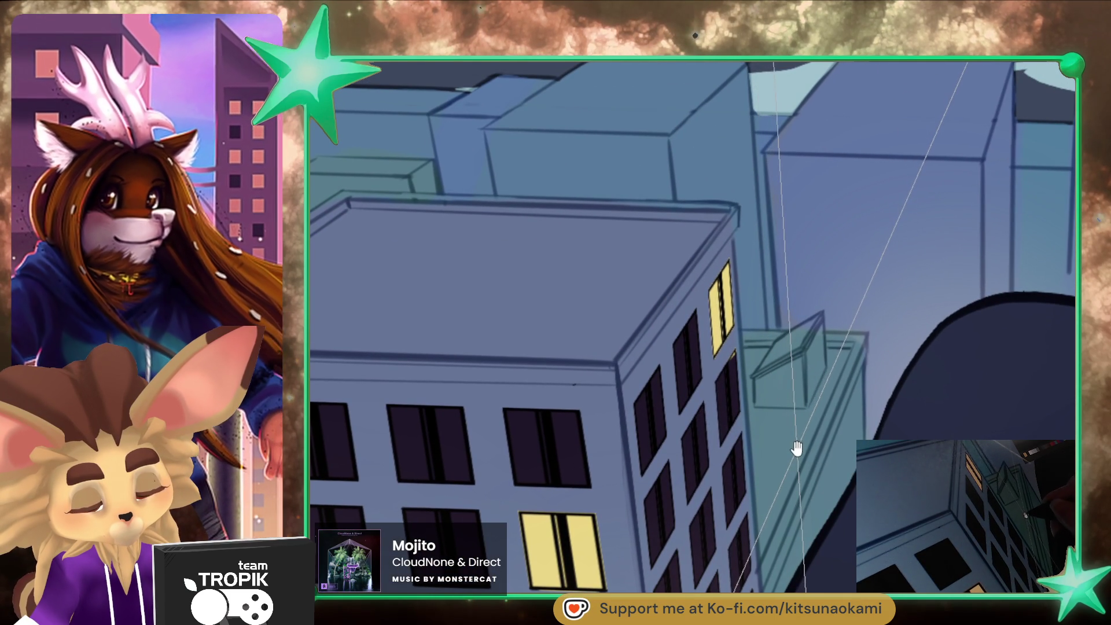
pyautogui.scroll(-5, 797, 448)
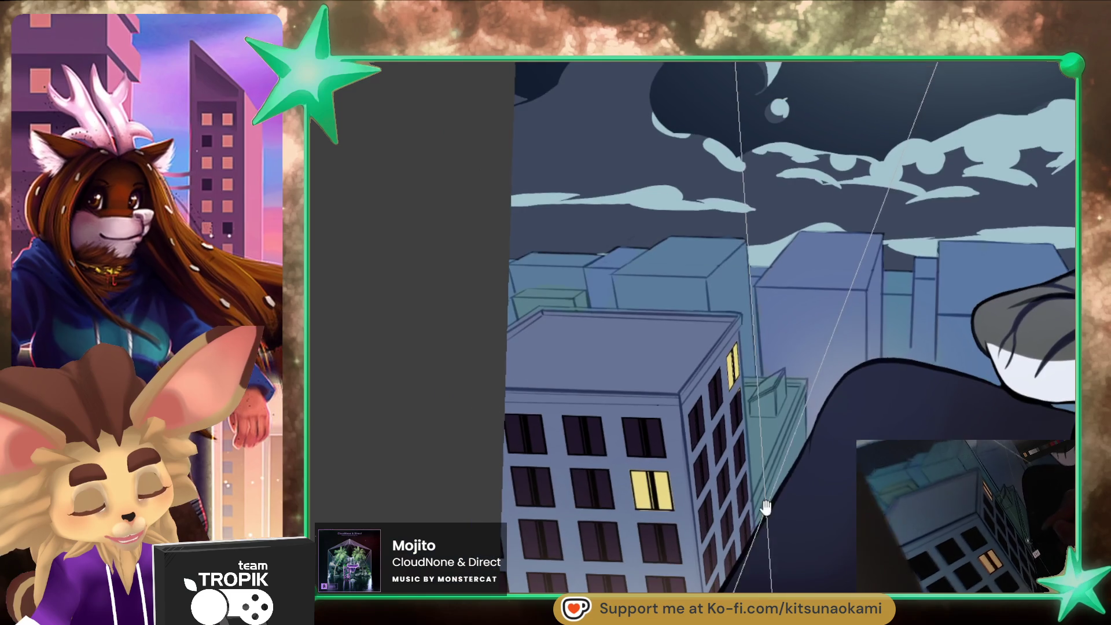
pyautogui.moveTo(784, 513)
pyautogui.mouseDown()
pyautogui.moveTo(749, 461)
pyautogui.moveTo(770, 463)
pyautogui.mouseUp()
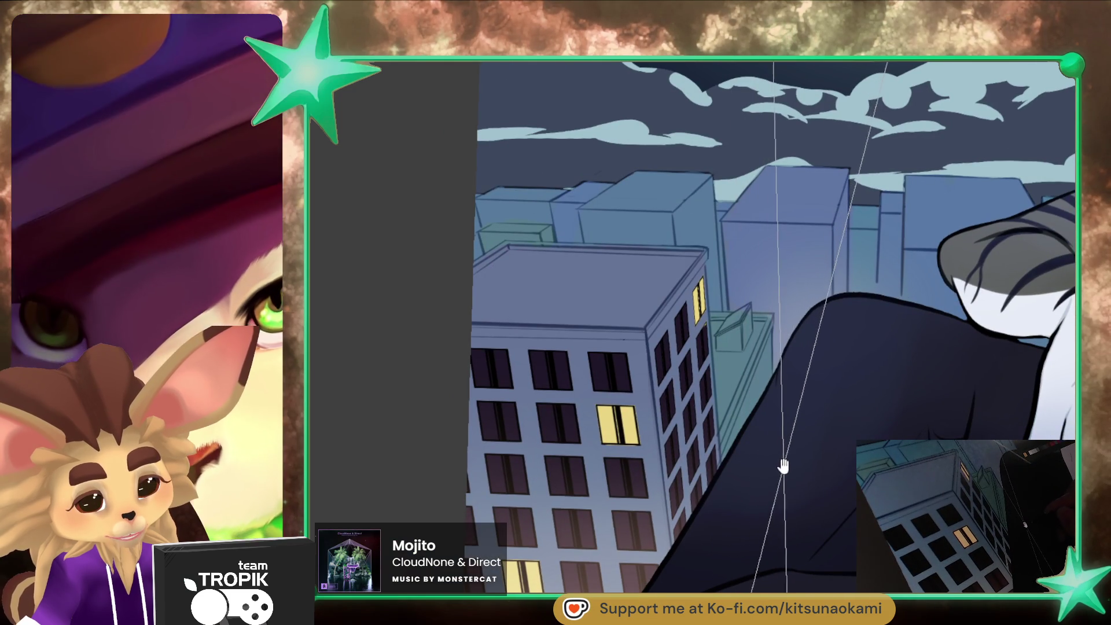
pyautogui.moveTo(817, 527)
pyautogui.mouseDown()
pyautogui.moveTo(734, 492)
pyautogui.moveTo(769, 546)
pyautogui.mouseUp()
pyautogui.scroll(5, 689, 324)
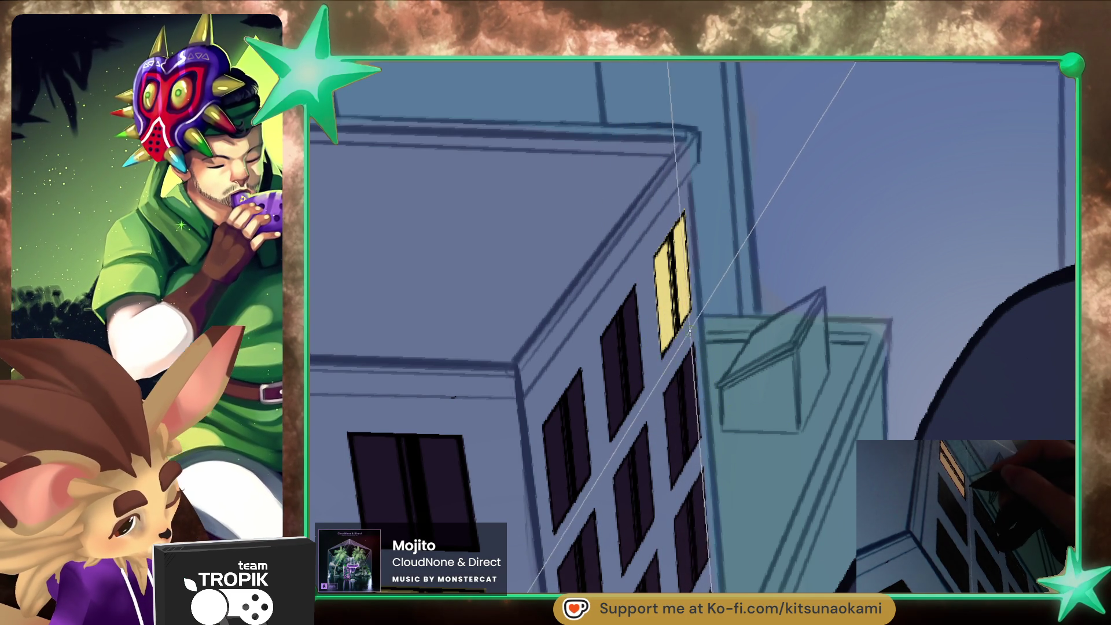
pyautogui.hotkey('ctrl', '-')
pyautogui.hotkey('ctrl', '-')
pyautogui.hotkey('ctrl', '-')
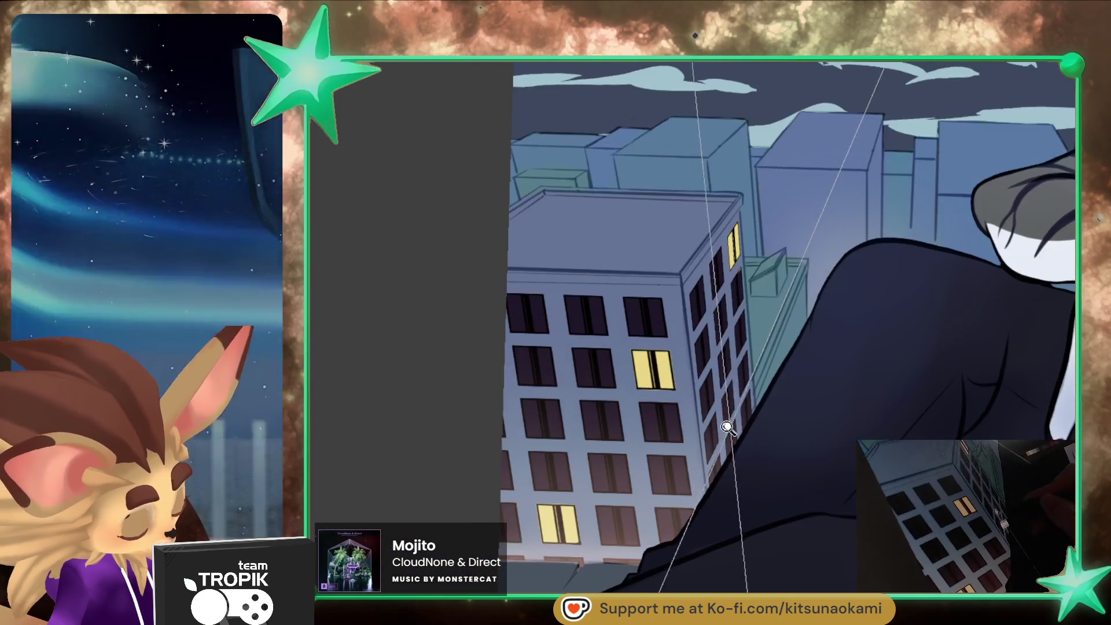
pyautogui.scroll(3, 728, 427)
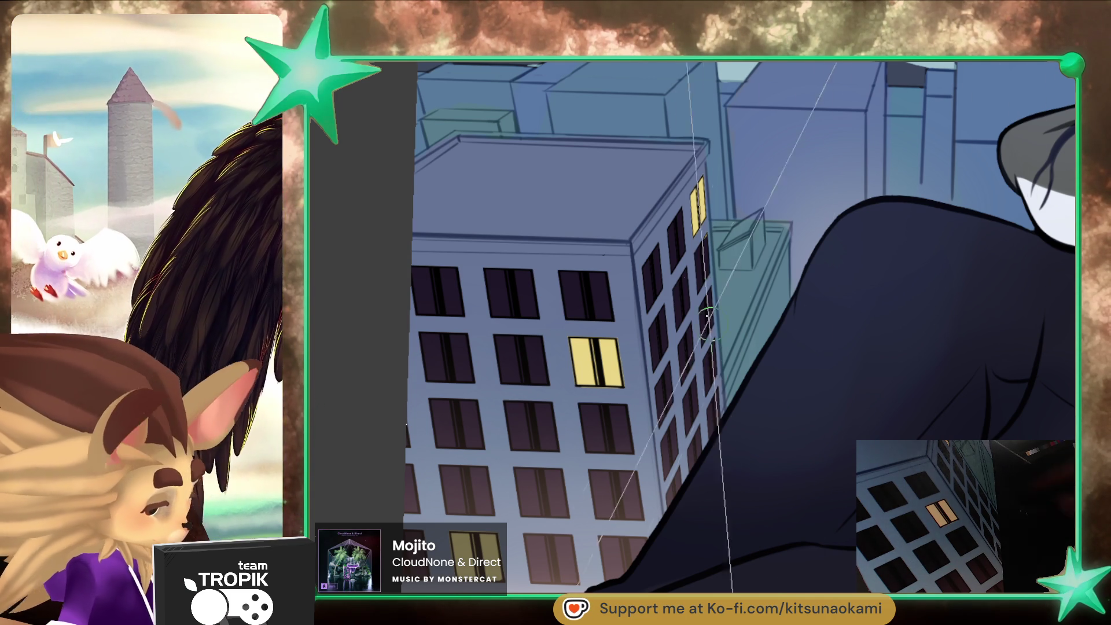
pyautogui.press('e')
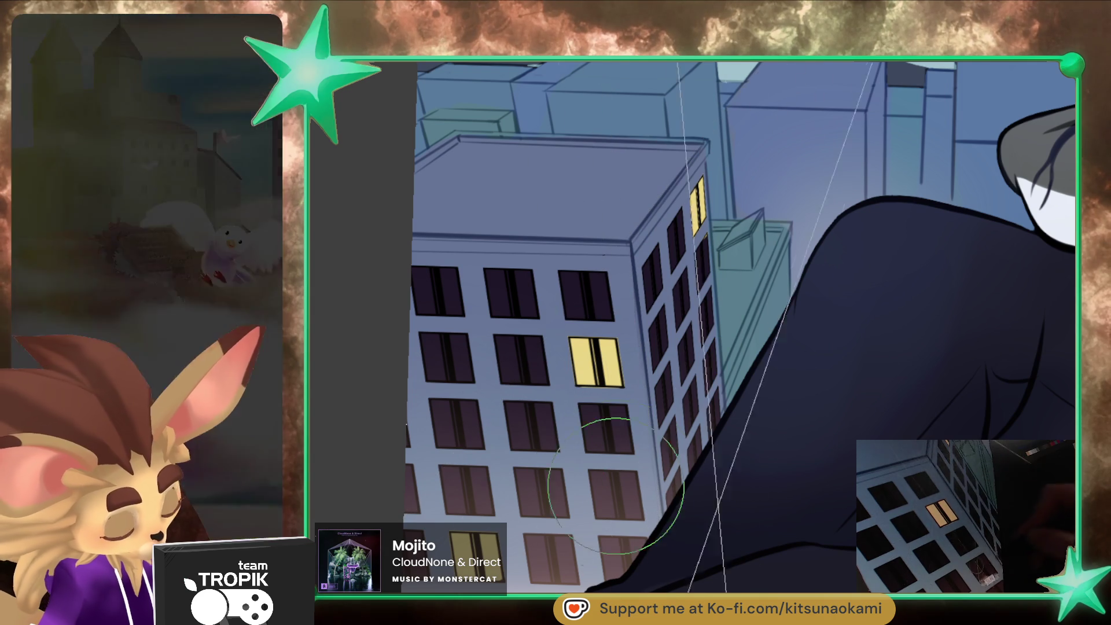
pyautogui.press(']')
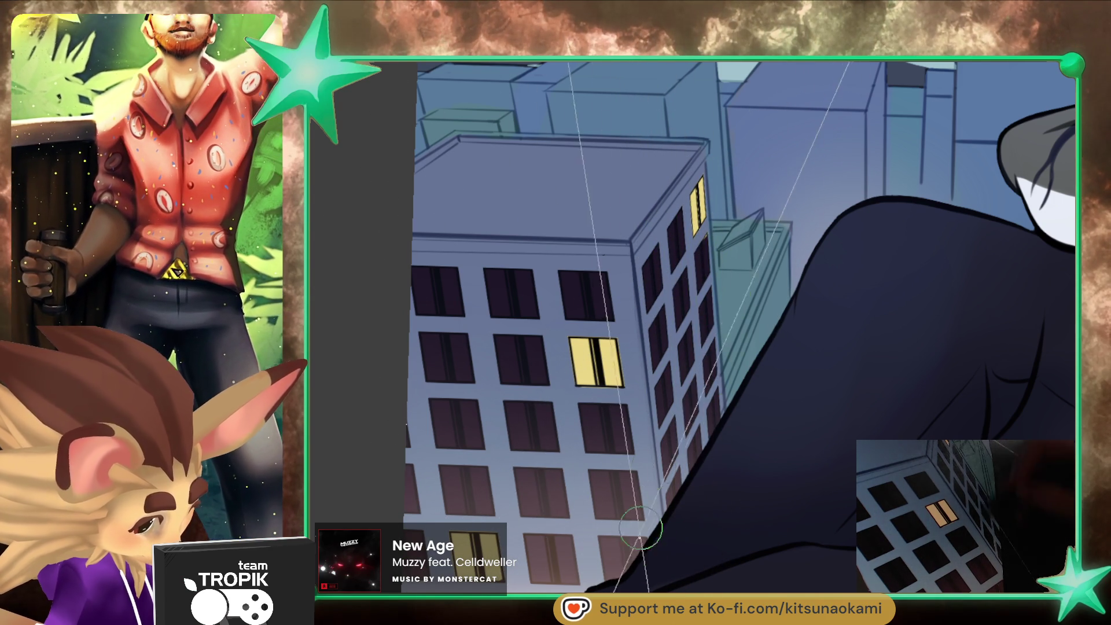
pyautogui.press('e')
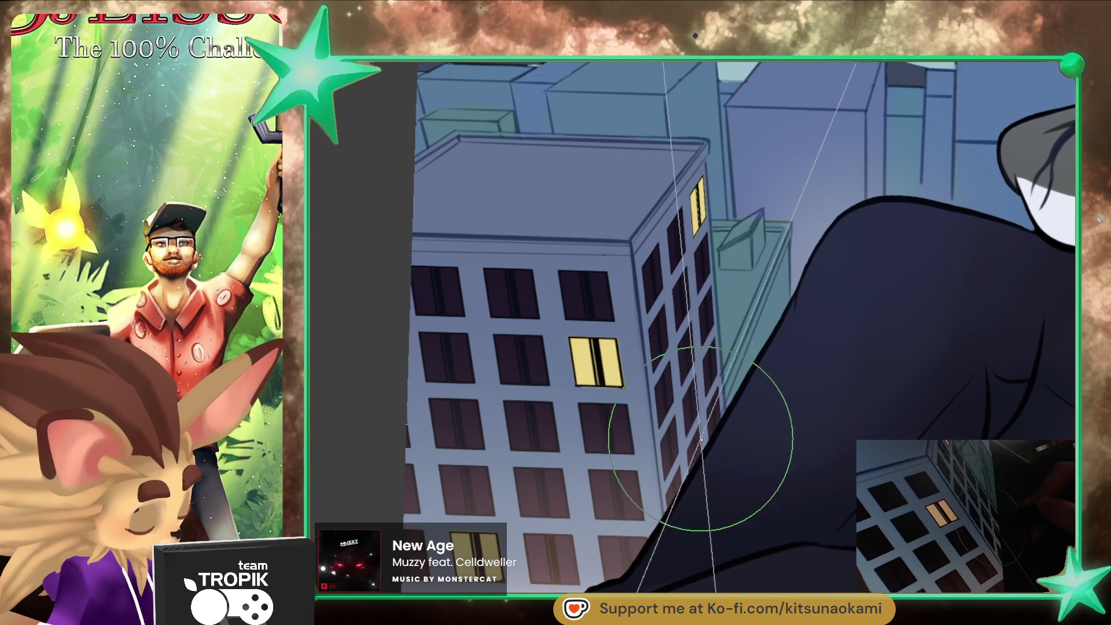
pyautogui.moveTo(733, 402); pyautogui.dragTo(756, 409)
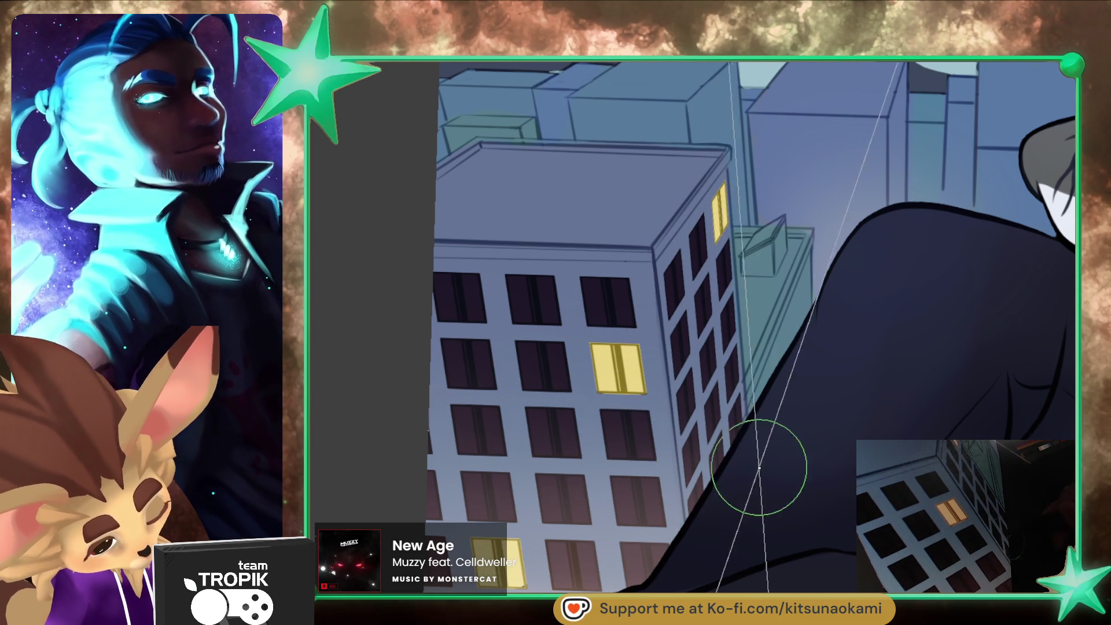
pyautogui.scroll(-5, 769, 459)
pyautogui.moveTo(694, 528)
pyautogui.mouseDown()
pyautogui.moveTo(739, 528)
pyautogui.moveTo(706, 508)
pyautogui.moveTo(732, 546)
pyautogui.moveTo(776, 491)
pyautogui.mouseUp()
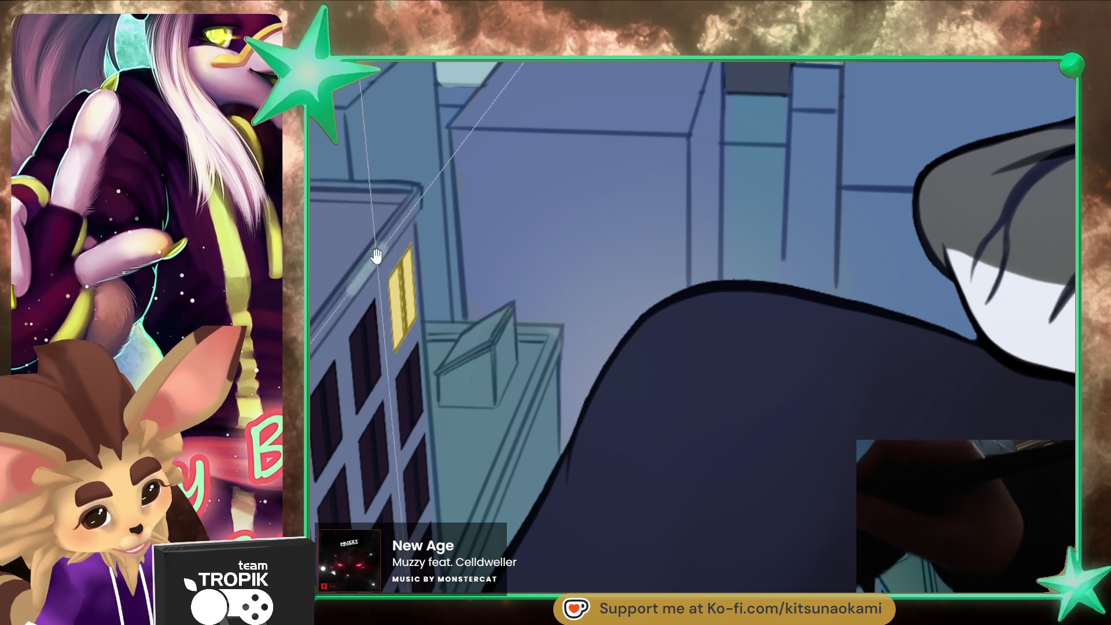
# Step: Tilt the canvas and paint light highlight strokes along the tall building's top edge and face
pyautogui.moveTo(372, 255)
pyautogui.mouseDown()
pyautogui.moveTo(696, 341)
pyautogui.moveTo(709, 359)
pyautogui.mouseUp()
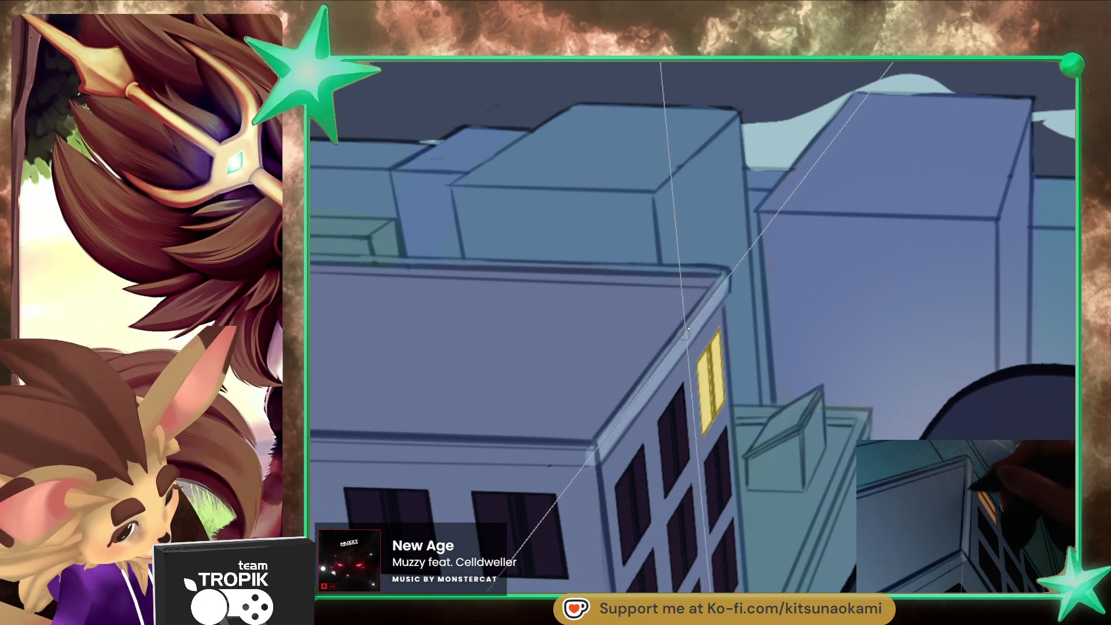
pyautogui.moveTo(711, 300)
pyautogui.mouseDown()
pyautogui.moveTo(843, 390)
pyautogui.moveTo(745, 580)
pyautogui.moveTo(782, 462)
pyautogui.mouseUp()
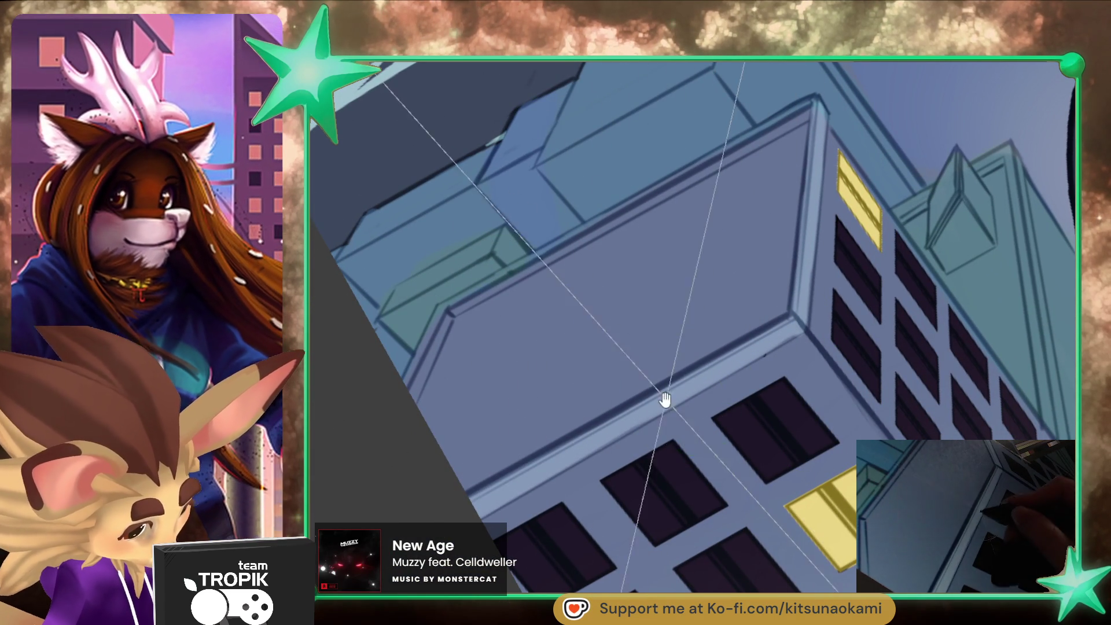
pyautogui.moveTo(665, 397); pyautogui.dragTo(656, 458)
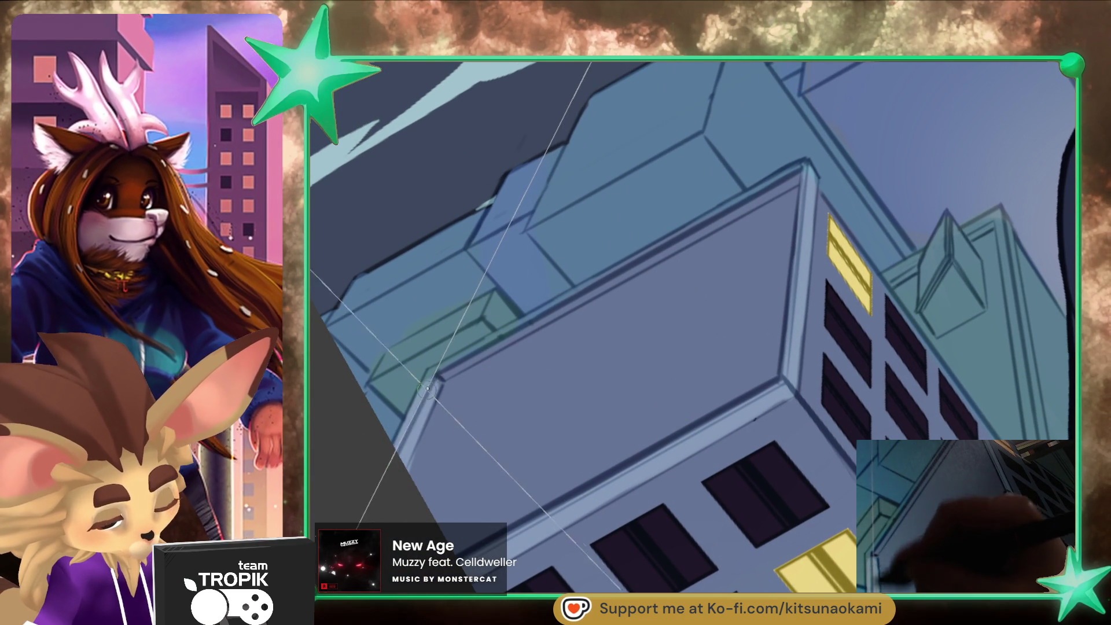
pyautogui.moveTo(456, 364); pyautogui.dragTo(743, 201)
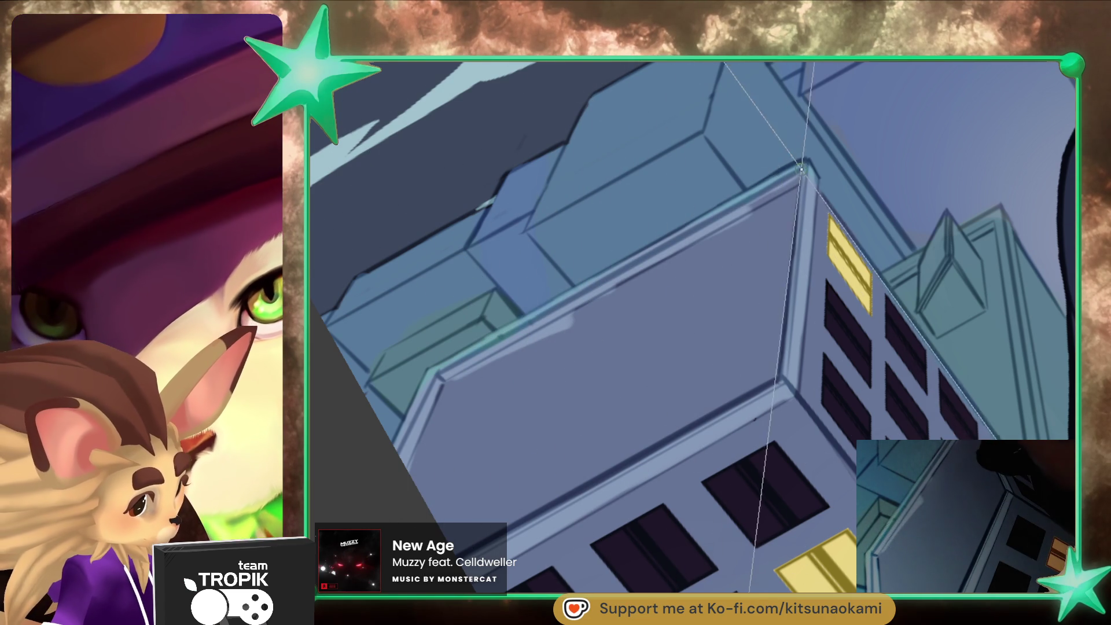
pyautogui.moveTo(545, 342)
pyautogui.mouseDown()
pyautogui.moveTo(520, 393)
pyautogui.moveTo(546, 330)
pyautogui.moveTo(555, 382)
pyautogui.moveTo(679, 414)
pyautogui.moveTo(769, 243)
pyautogui.moveTo(694, 324)
pyautogui.moveTo(750, 322)
pyautogui.moveTo(634, 315)
pyautogui.moveTo(459, 471)
pyautogui.mouseUp()
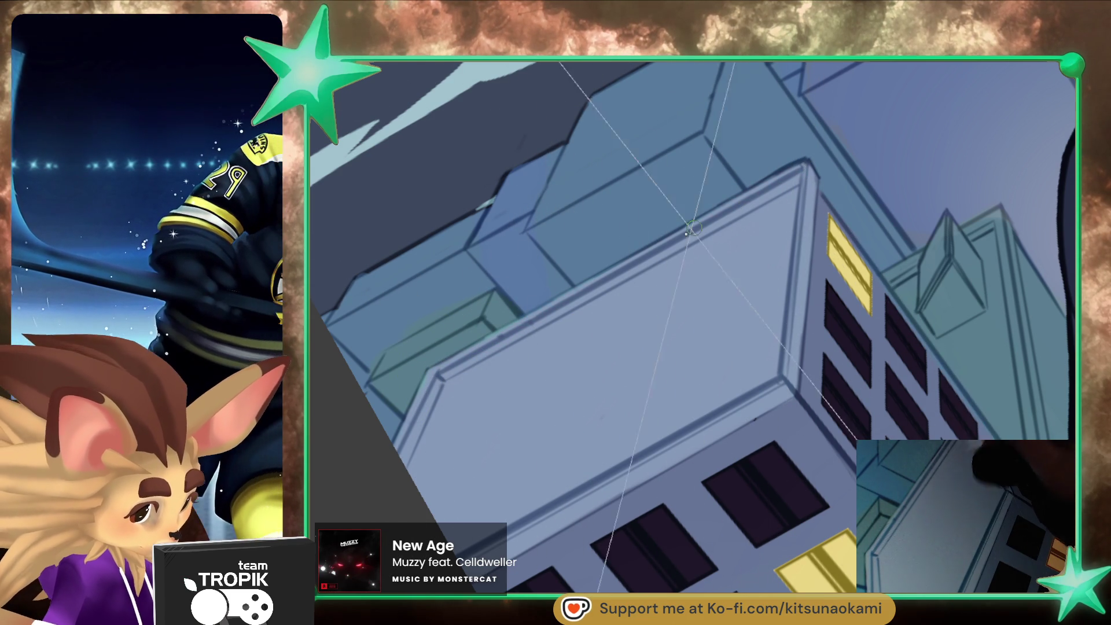
pyautogui.press('alt')
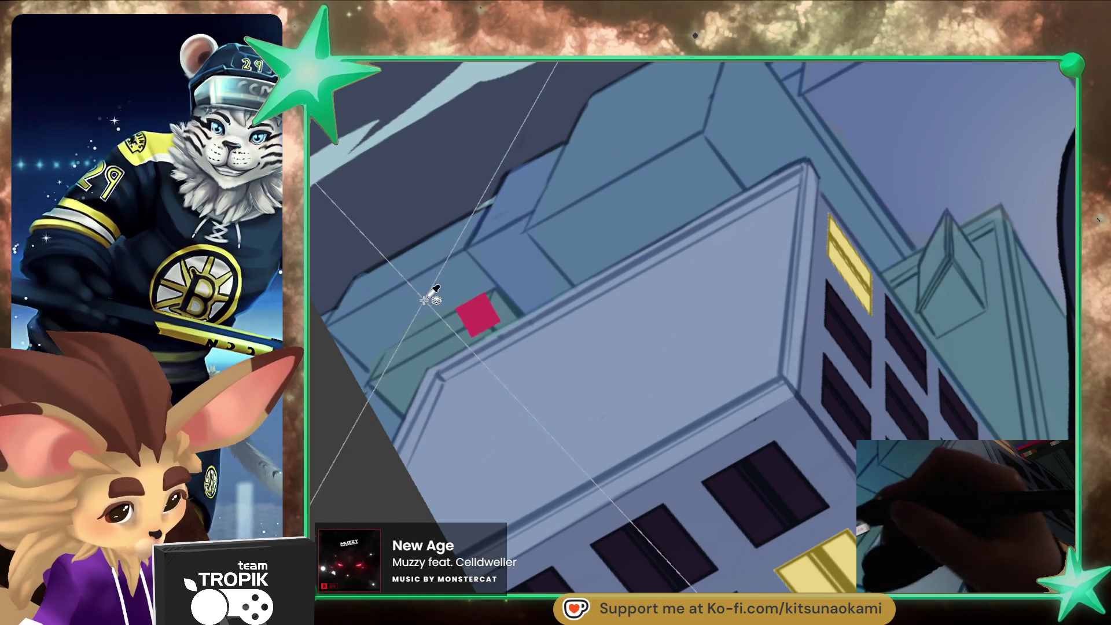